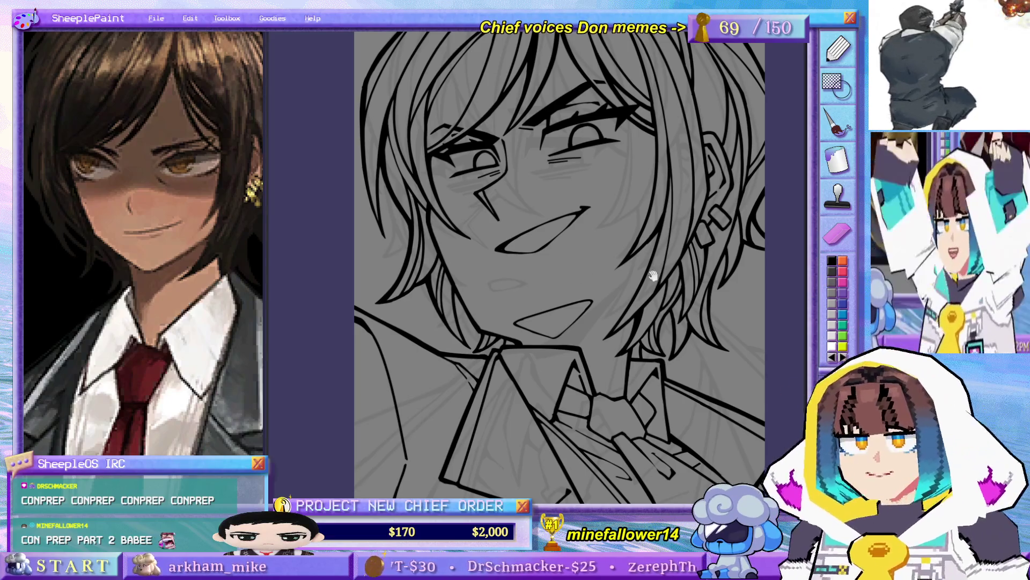
- Pan the suited face drawing slightly left and up in the workspace
scroll(656, 184, down, 3)
scroll(642, 203, up, 2)
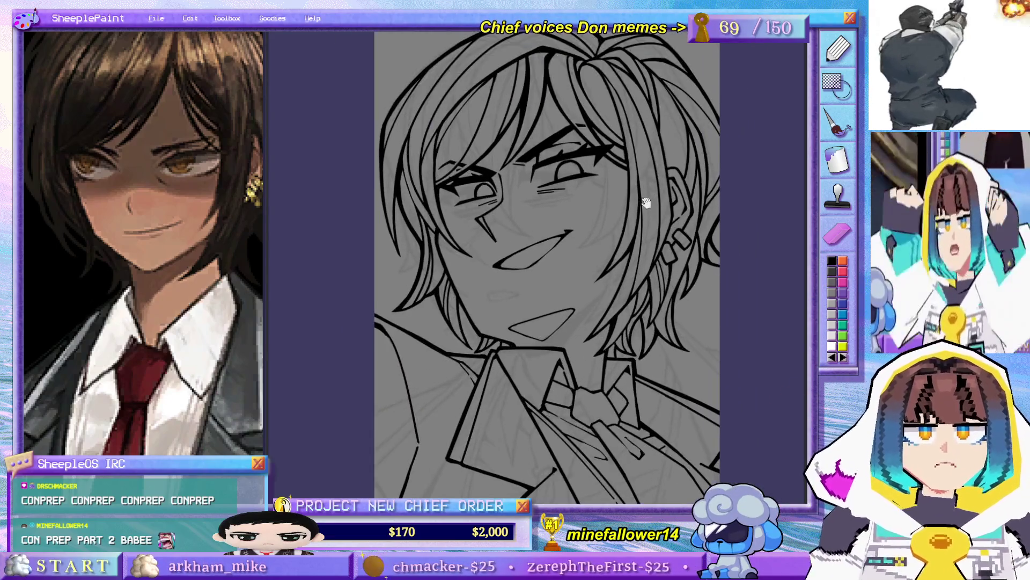
scroll(646, 202, down, 2)
drag(646, 202, 624, 199)
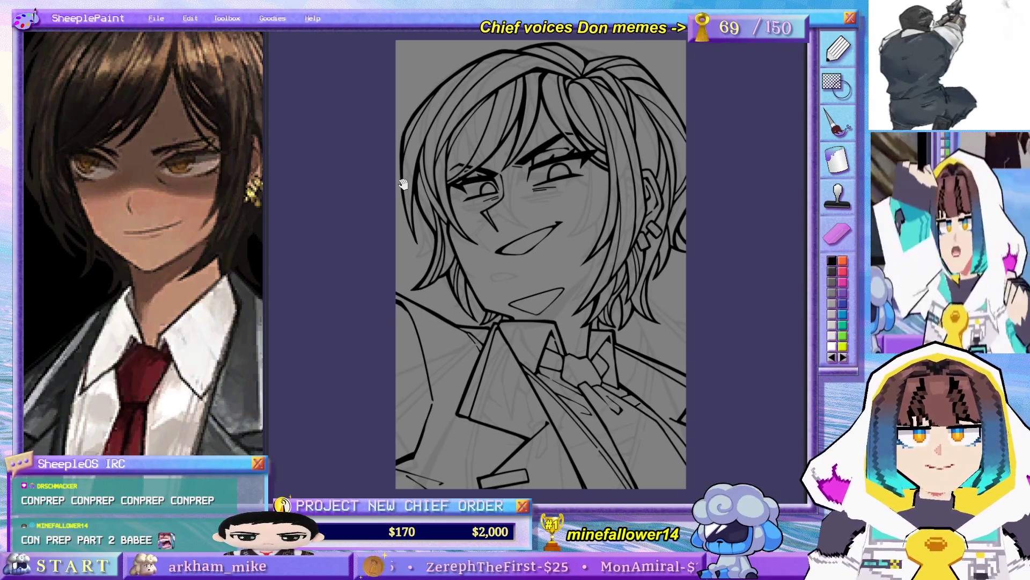
drag(793, 219, 715, 252)
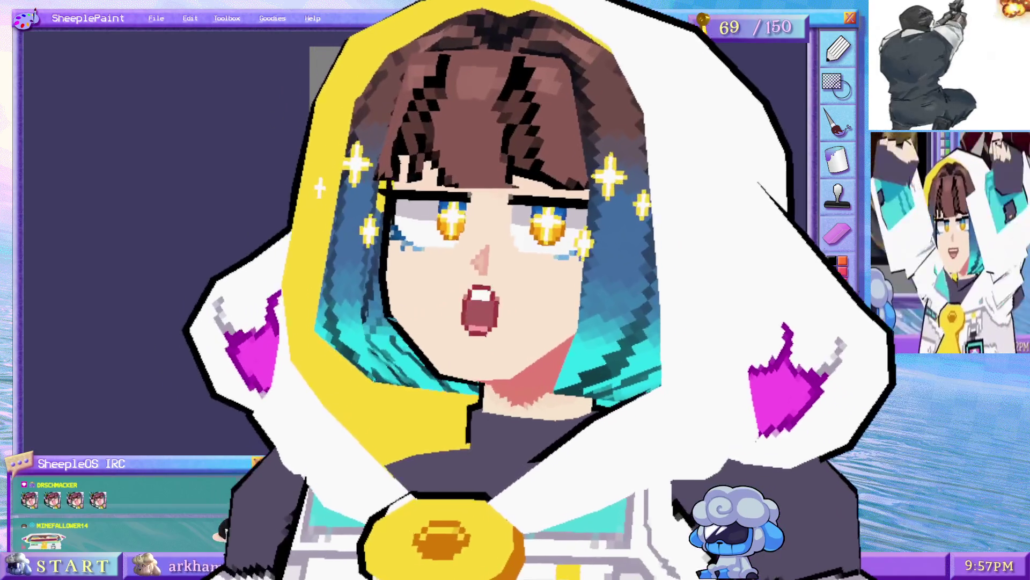
- Pan the drawing around the workspace, re-centring it once the reference is gone
drag(387, 267, 199, 253)
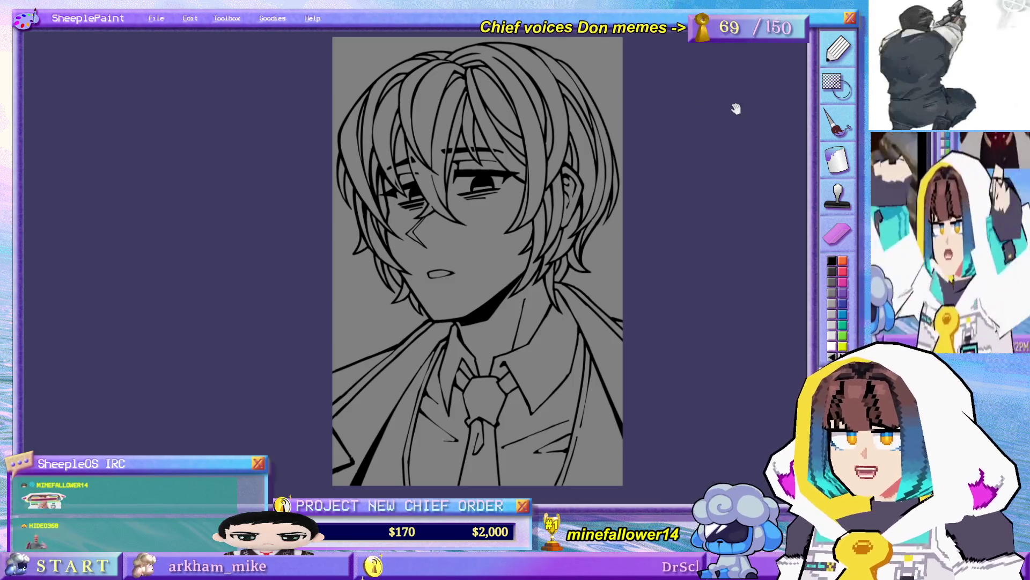
drag(669, 142, 674, 143)
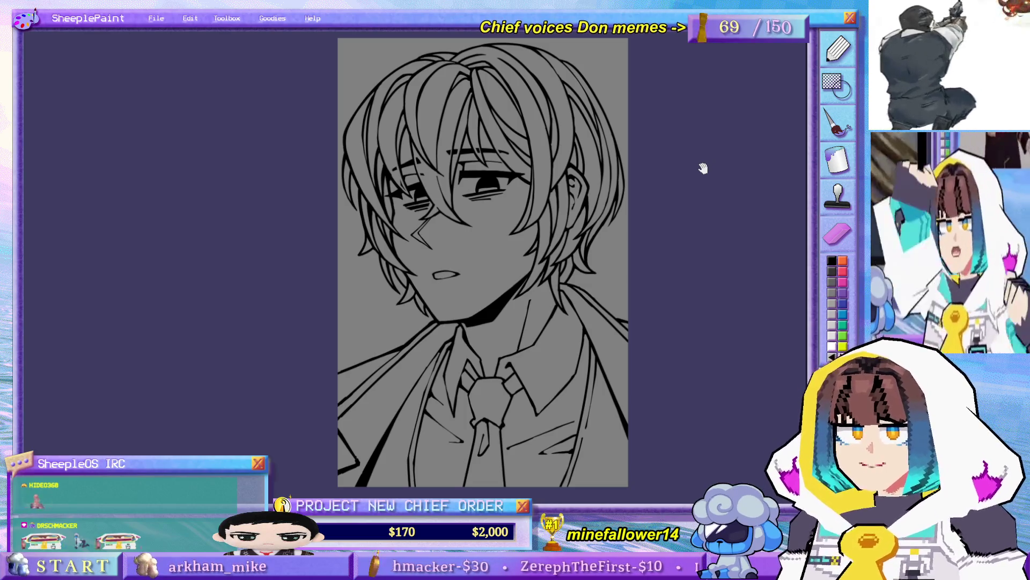
drag(703, 168, 692, 168)
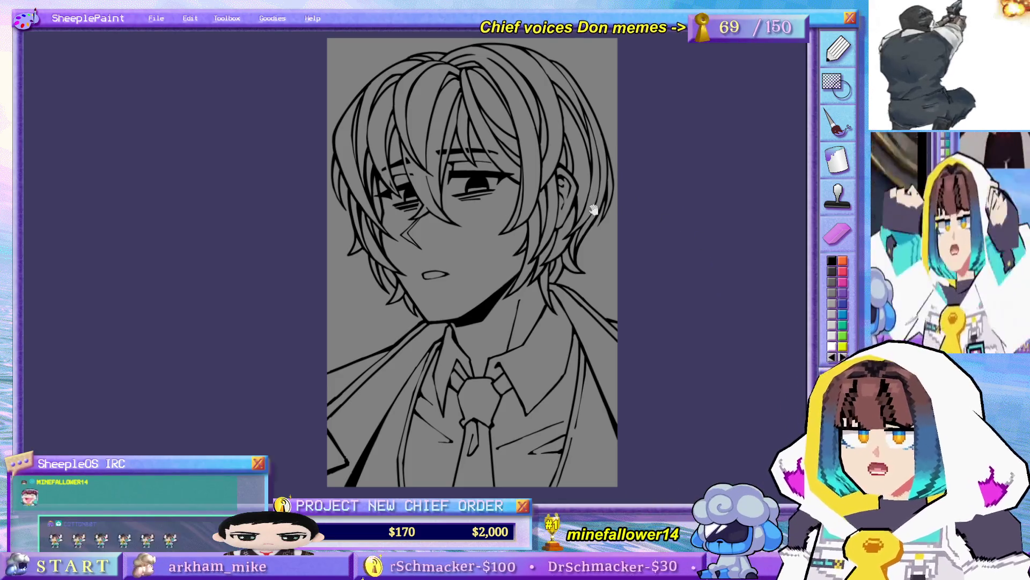
mouse_move(701, 215)
mouse_down()
mouse_move(727, 209)
mouse_move(697, 276)
mouse_move(706, 223)
mouse_move(574, 202)
mouse_move(690, 223)
mouse_move(556, 232)
mouse_move(575, 253)
mouse_up()
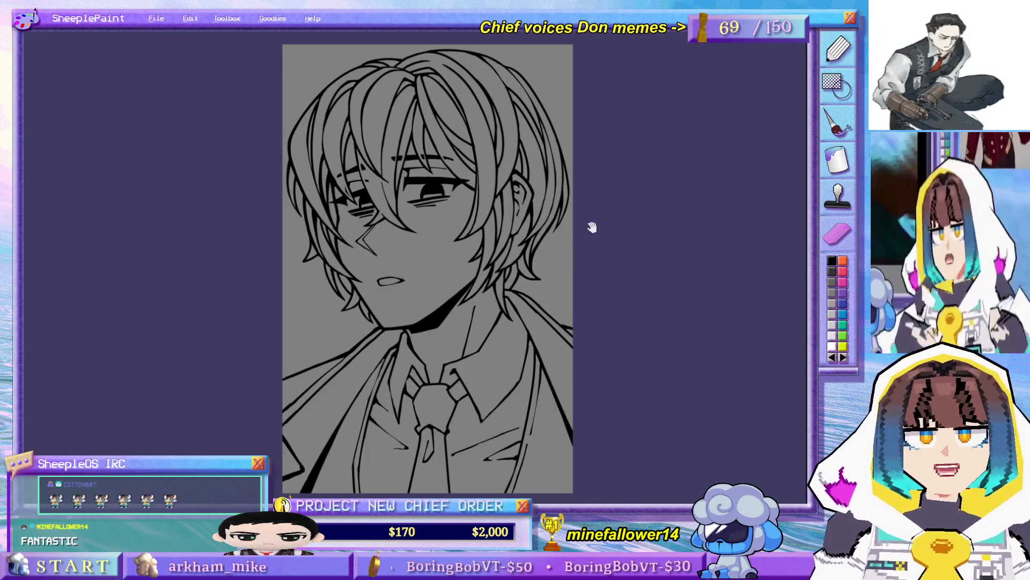
drag(695, 117, 700, 117)
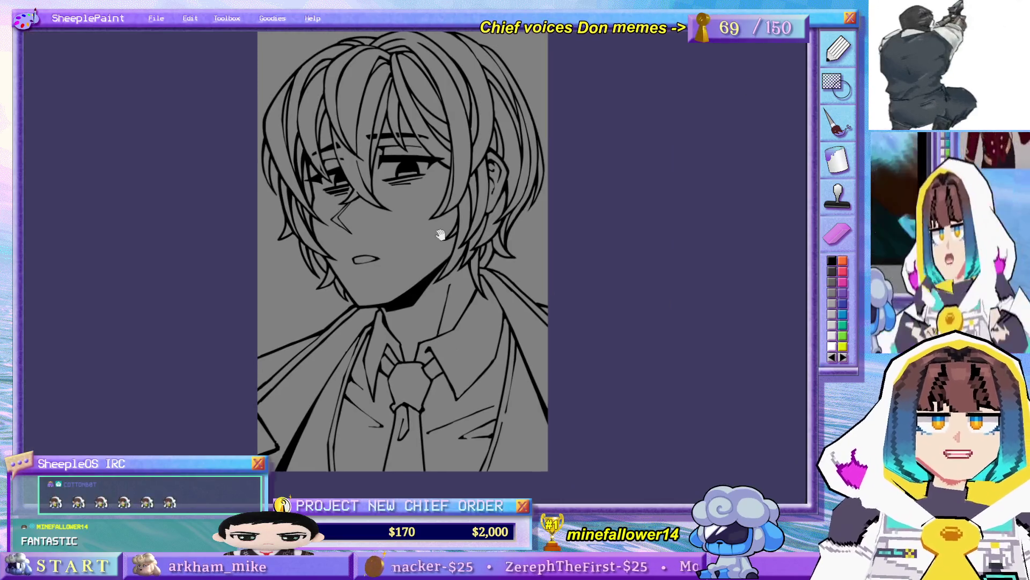
drag(448, 235, 468, 271)
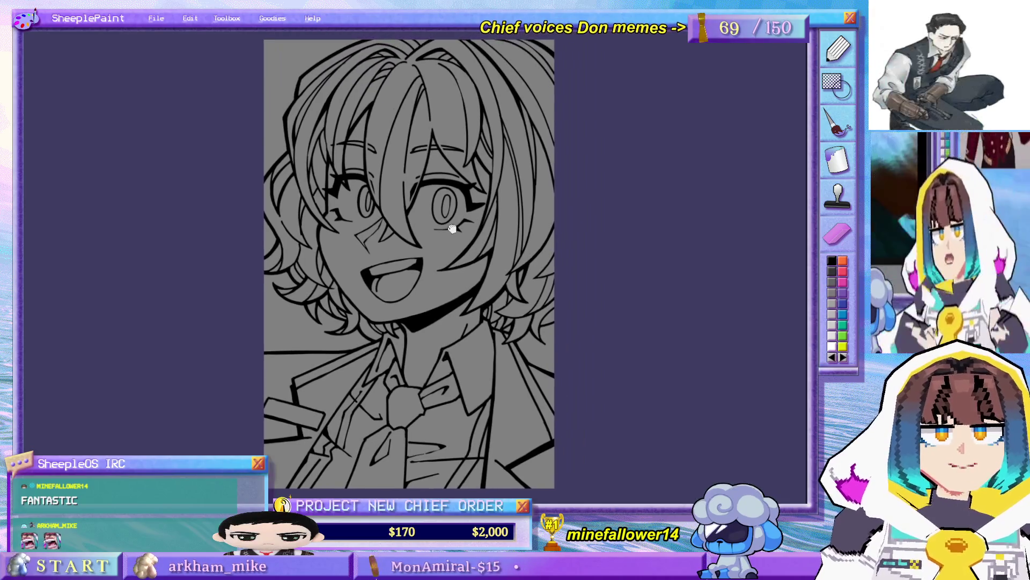
- Shift the grinning character's drawing left and right to inspect it
mouse_move(580, 217)
mouse_down()
mouse_move(698, 224)
mouse_move(663, 210)
mouse_up()
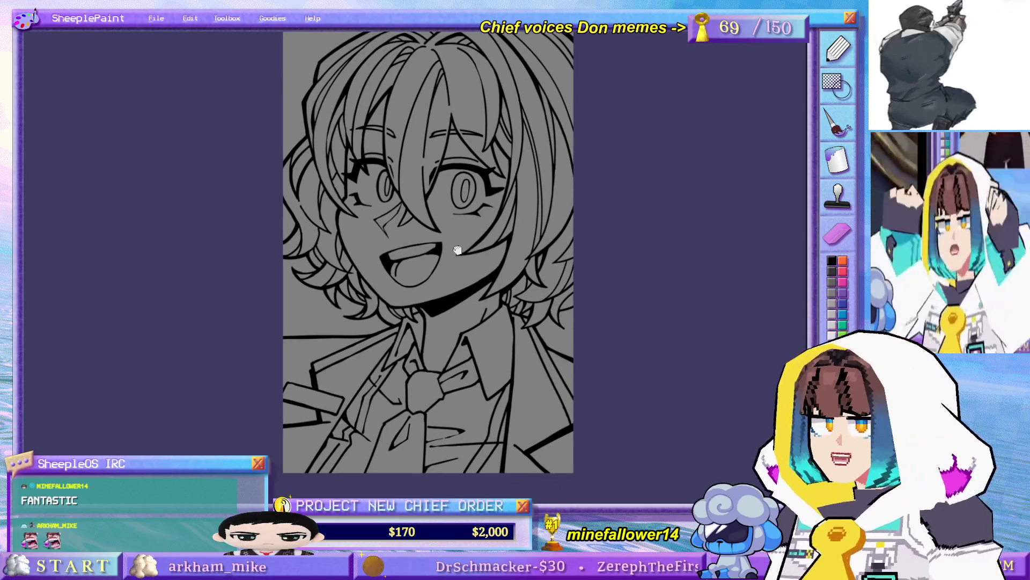
mouse_move(460, 280)
mouse_down()
mouse_move(533, 230)
mouse_move(474, 272)
mouse_move(478, 299)
mouse_move(480, 290)
mouse_up()
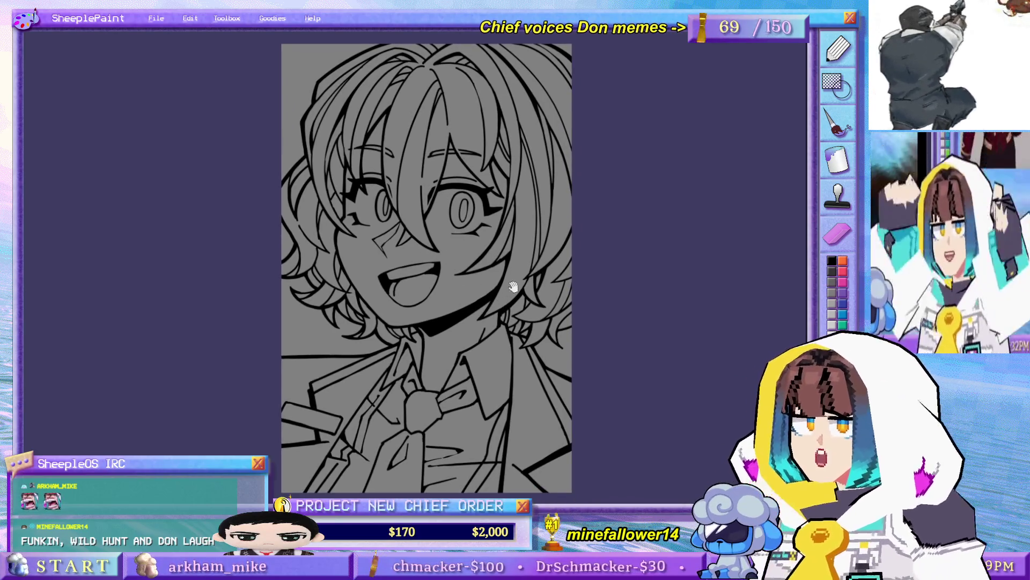
drag(570, 292, 596, 287)
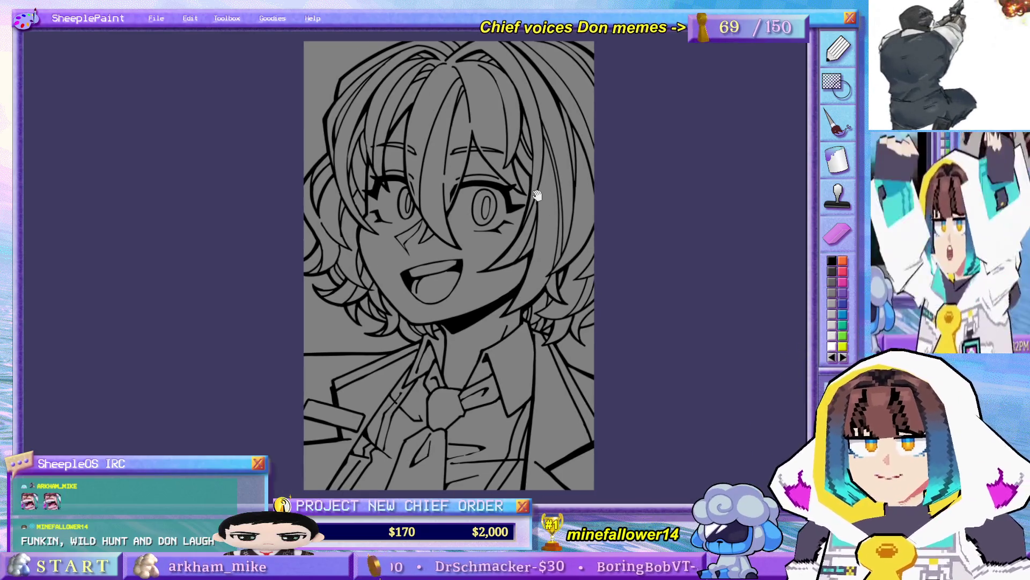
mouse_move(734, 223)
mouse_down()
mouse_move(704, 223)
mouse_move(695, 200)
mouse_up()
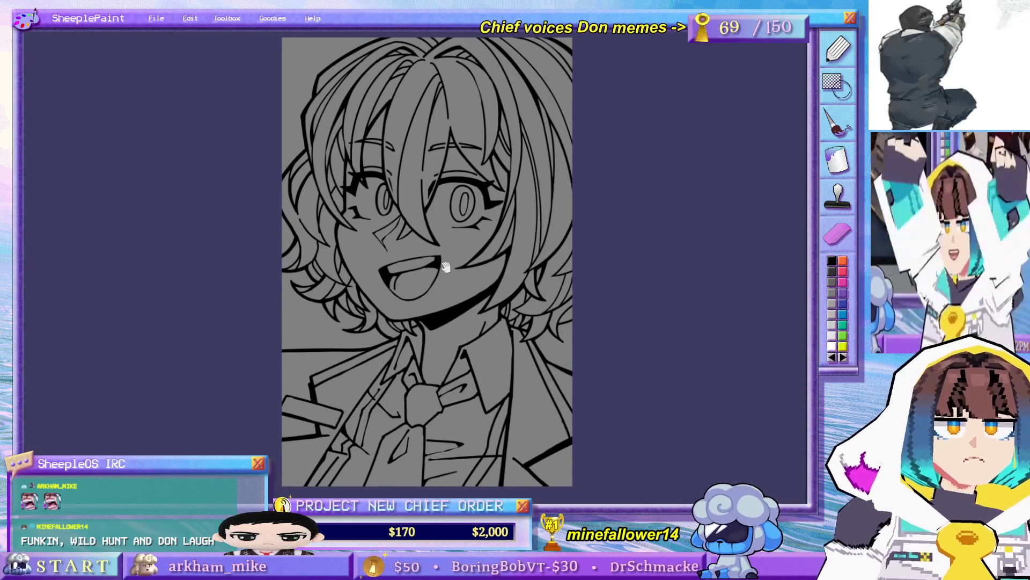
drag(482, 177, 530, 197)
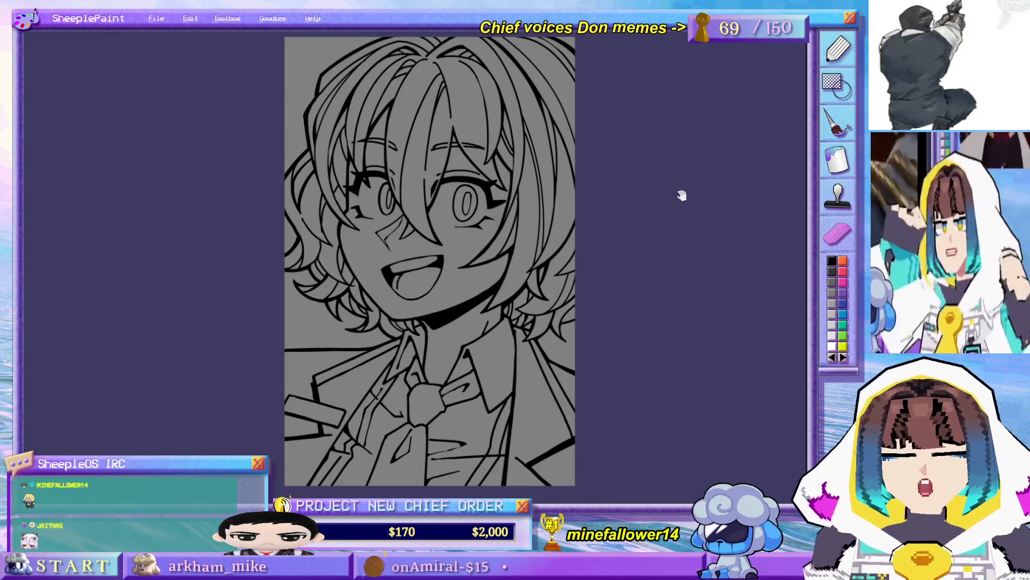
drag(649, 197, 650, 203)
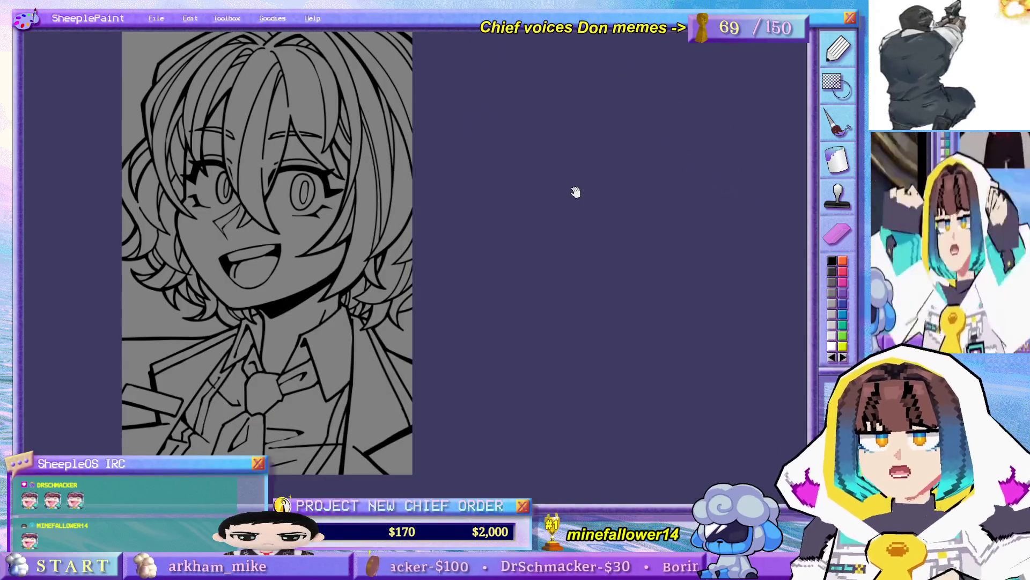
- Re-centre the drawing, then hide the grinning character's line art with Delete
mouse_move(533, 161)
mouse_down()
mouse_move(607, 150)
mouse_move(720, 154)
mouse_up()
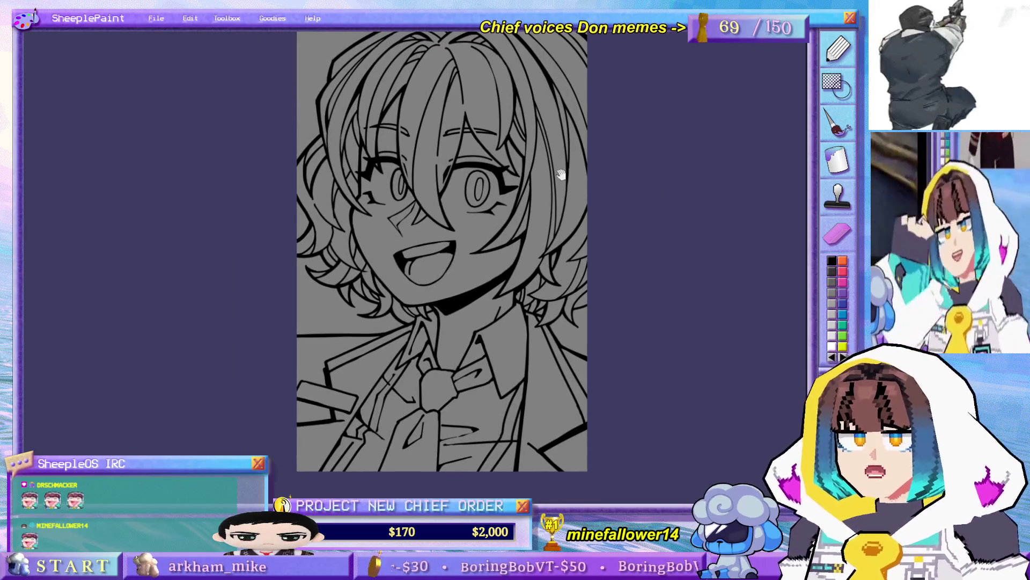
drag(529, 167, 543, 168)
drag(612, 198, 614, 211)
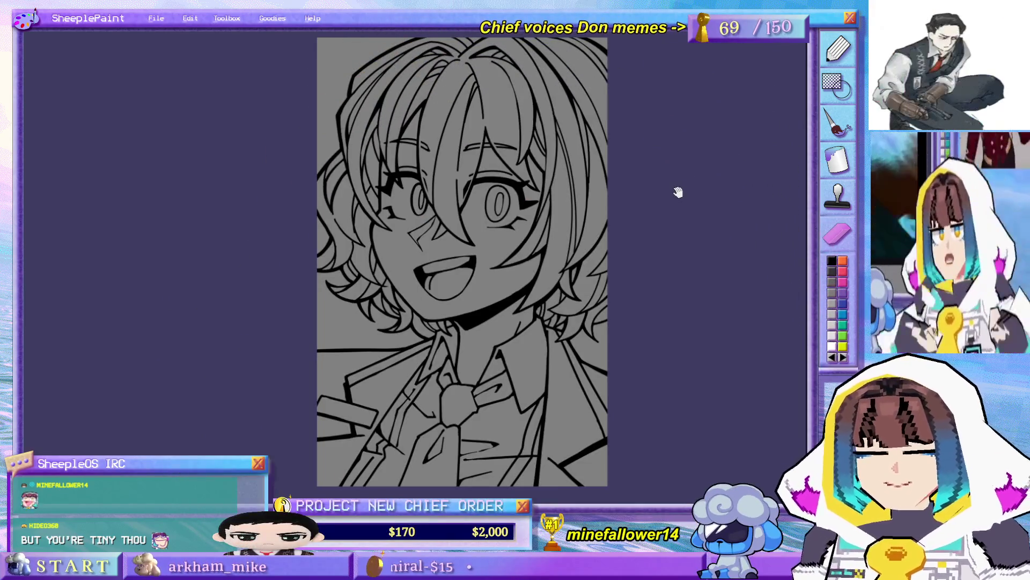
drag(660, 264, 677, 263)
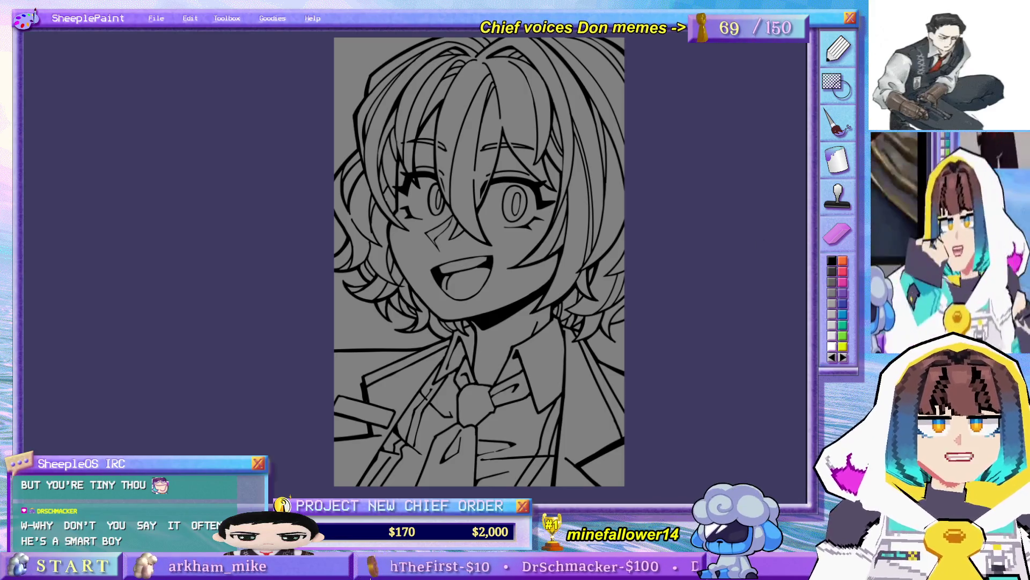
drag(643, 201, 604, 206)
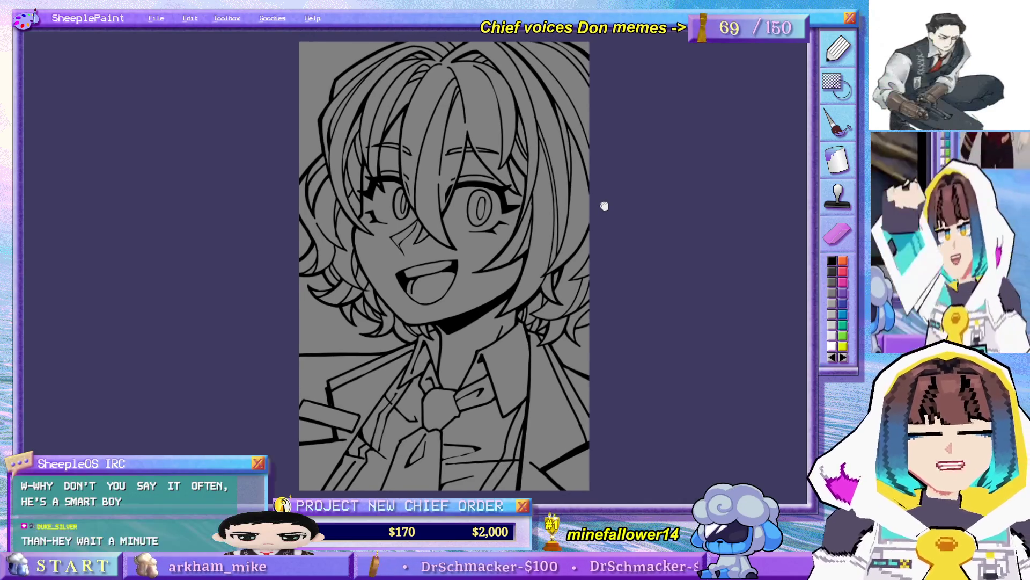
key(Delete)
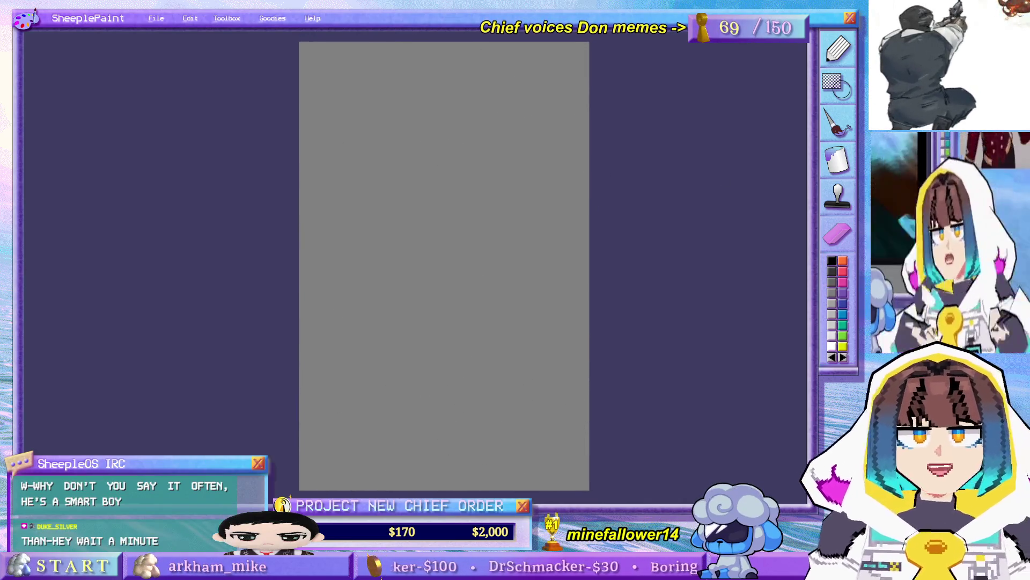
- Bring back the square-jawed man's portrait with Ctrl+Z and reposition it across the workspace
drag(600, 230, 626, 228)
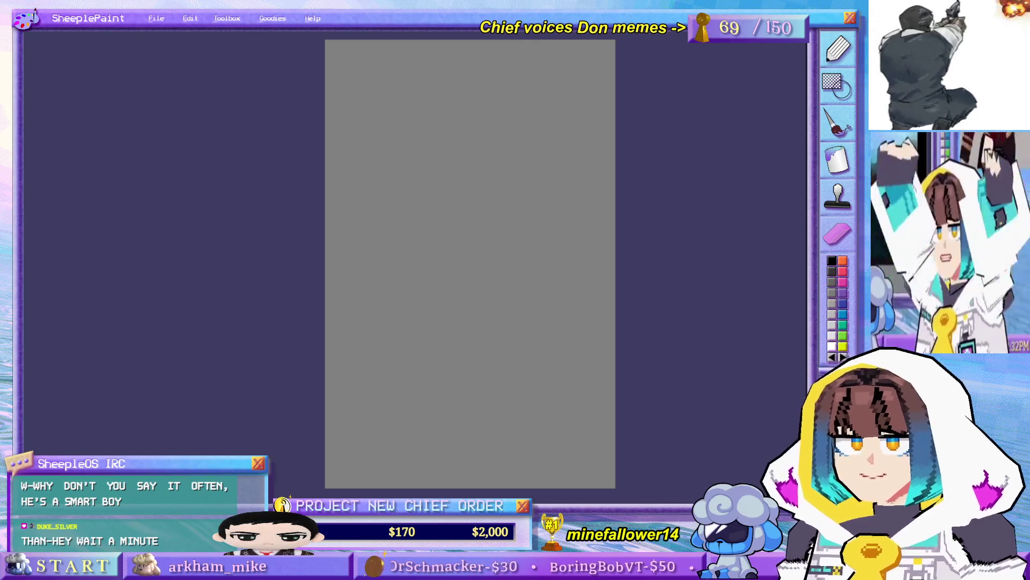
key(ctrl+z)
mouse_move(578, 219)
mouse_down()
mouse_move(470, 209)
mouse_move(468, 230)
mouse_up()
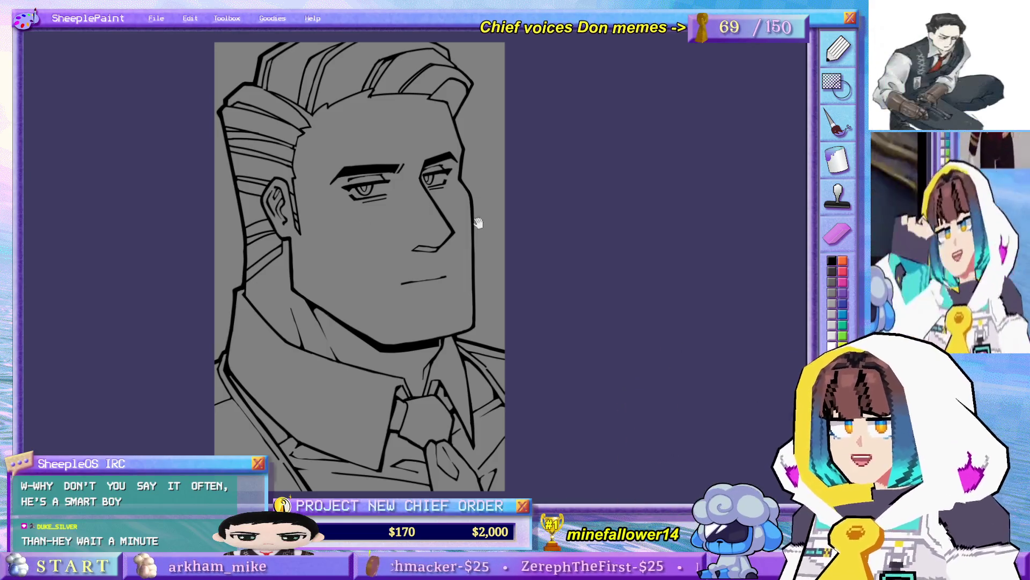
drag(474, 222, 489, 217)
mouse_move(521, 248)
mouse_down()
mouse_move(570, 232)
mouse_move(571, 249)
mouse_up()
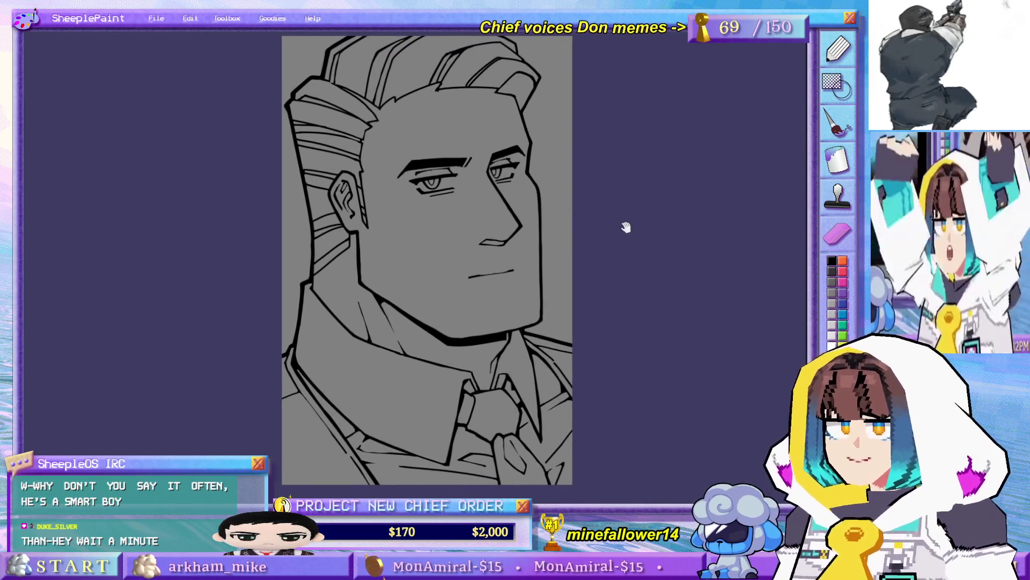
drag(626, 228, 626, 228)
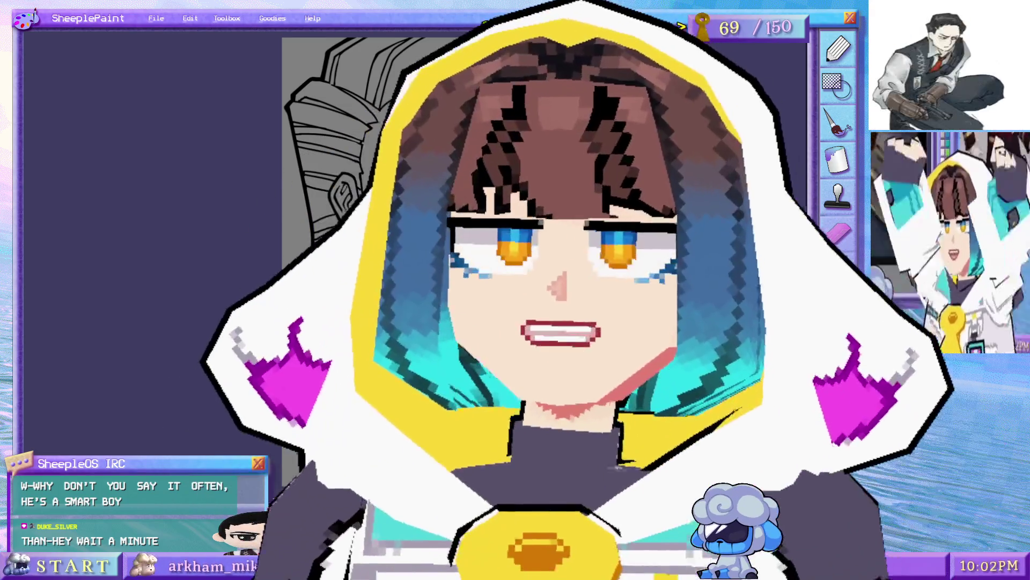
mouse_move(633, 147)
mouse_down()
mouse_move(541, 148)
mouse_move(523, 158)
mouse_move(473, 135)
mouse_up()
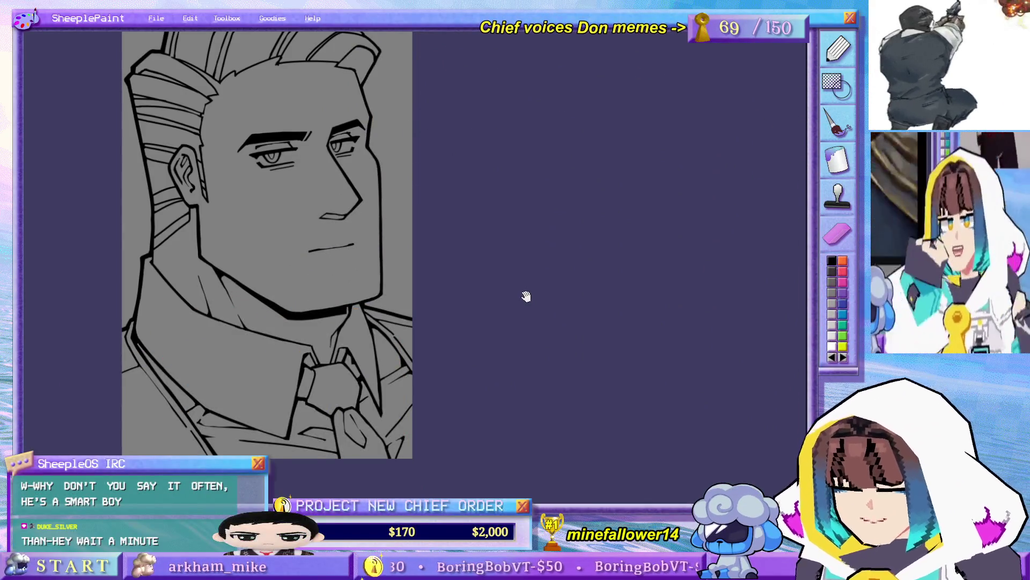
mouse_move(542, 286)
mouse_down()
mouse_move(525, 246)
mouse_move(631, 249)
mouse_up()
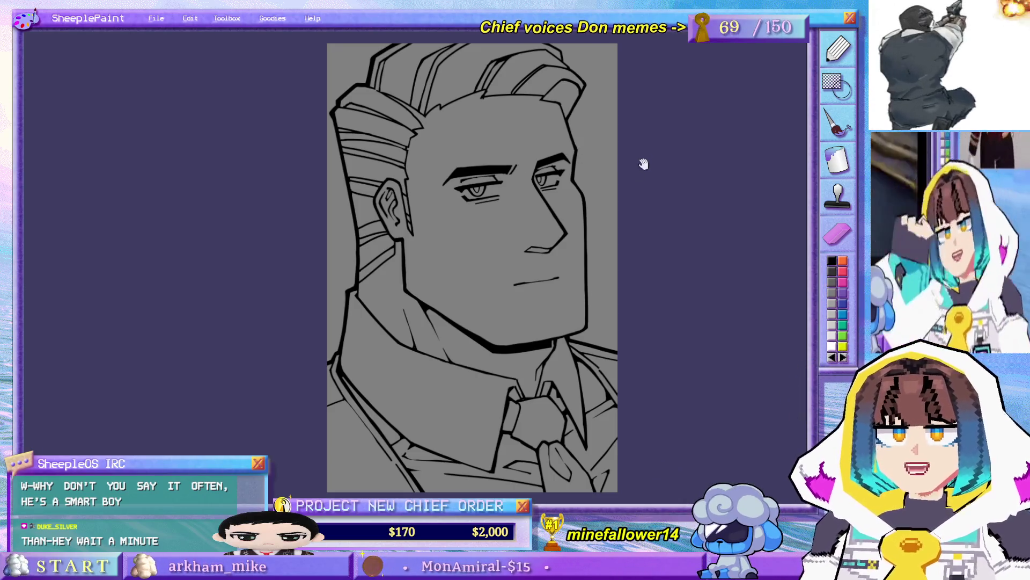
mouse_move(655, 168)
mouse_down()
mouse_move(614, 143)
mouse_move(571, 148)
mouse_move(550, 183)
mouse_up()
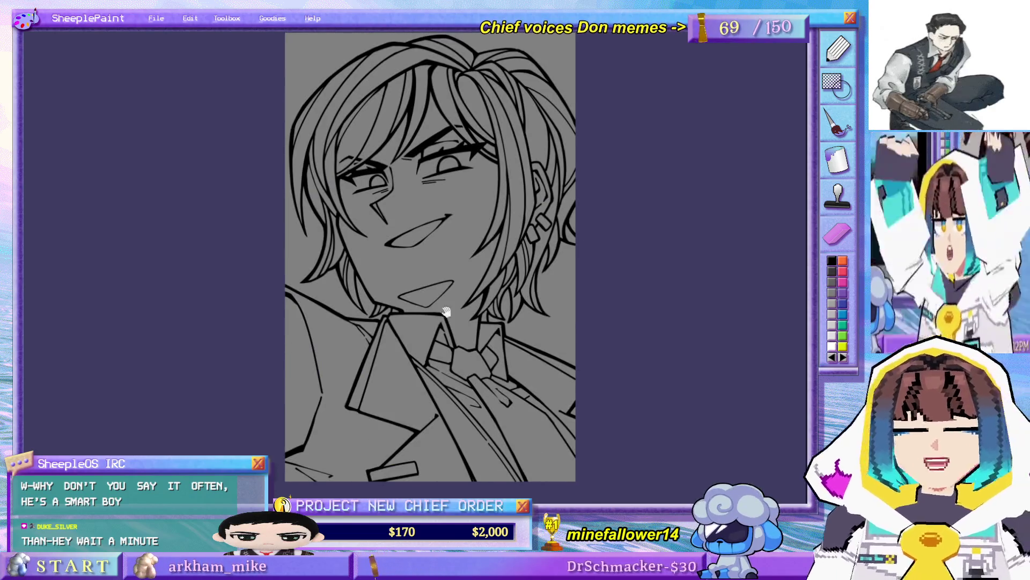
drag(468, 320, 499, 322)
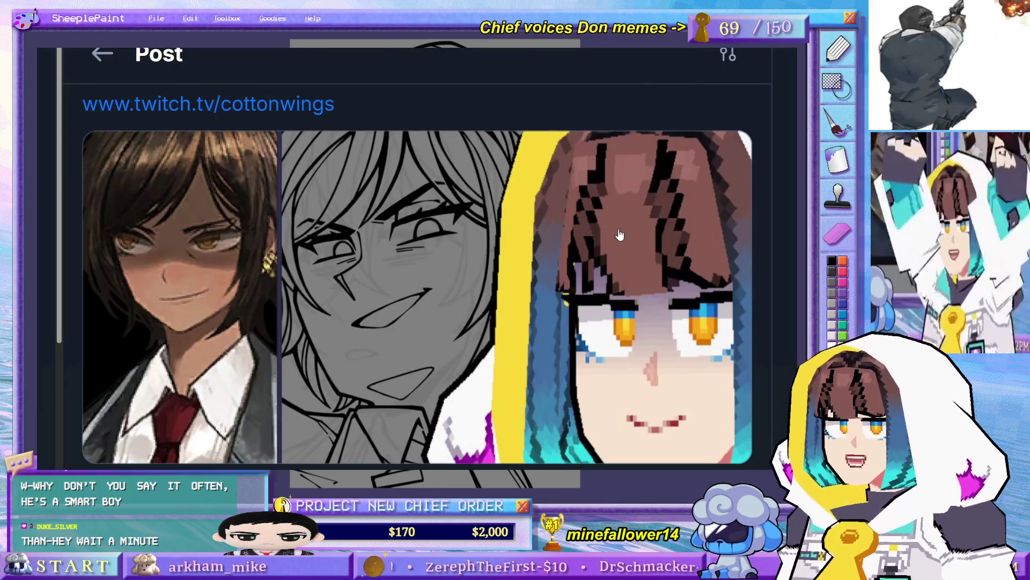
scroll(615, 227, up, 2)
scroll(615, 228, up, 1)
scroll(615, 228, down, 3)
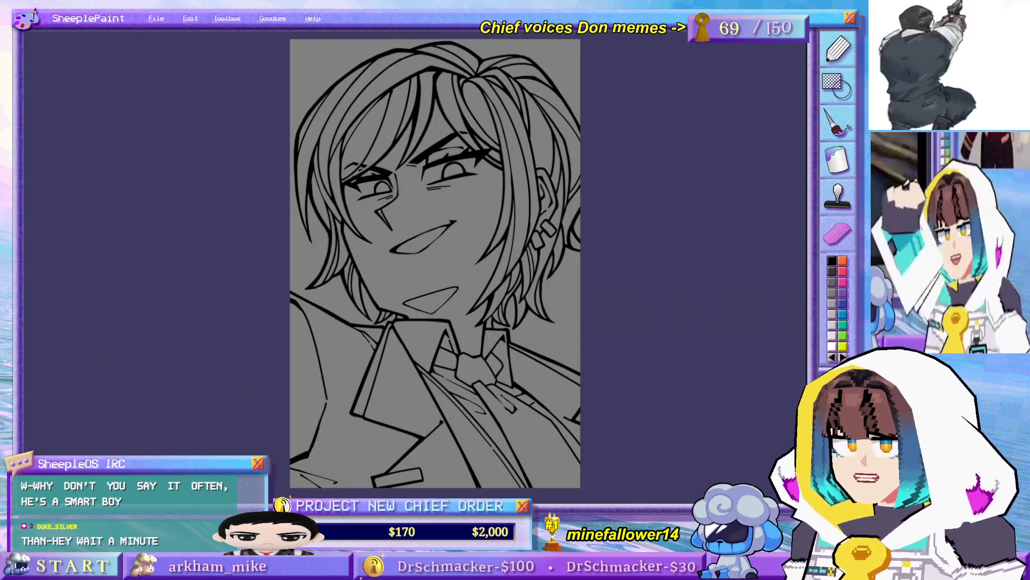
drag(582, 295, 611, 276)
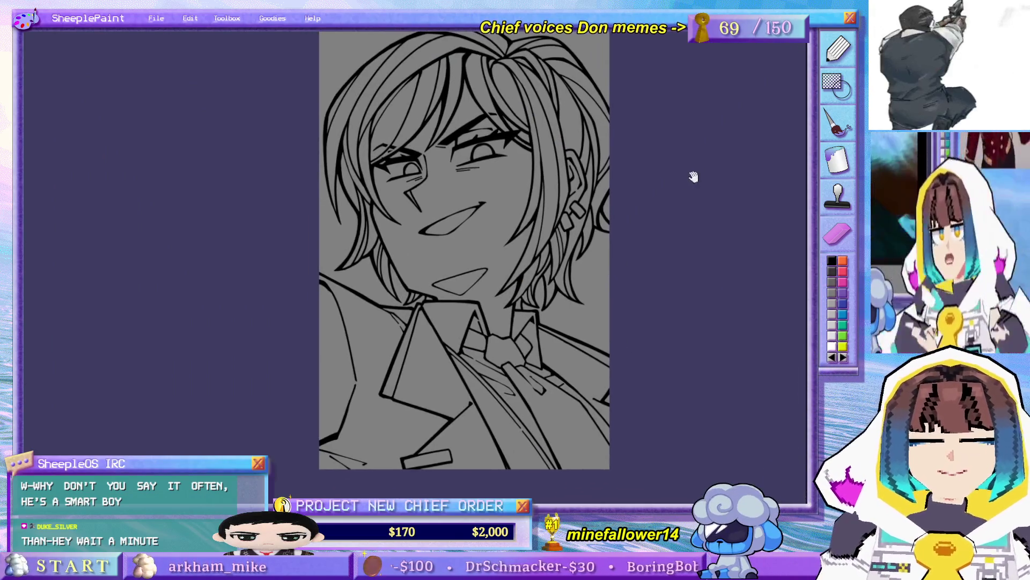
drag(695, 172, 671, 202)
mouse_move(349, 153)
mouse_down()
mouse_move(476, 154)
mouse_move(404, 144)
mouse_up()
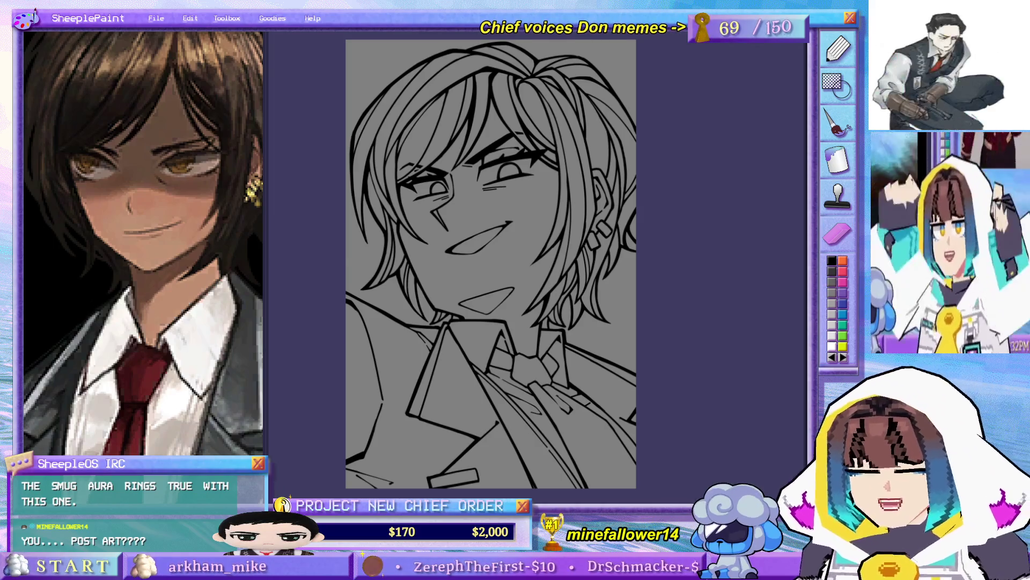
- Scroll through the channel's latest community post and expand it with 'Read more'
scroll(512, 287, down, 4)
scroll(512, 287, up, 2)
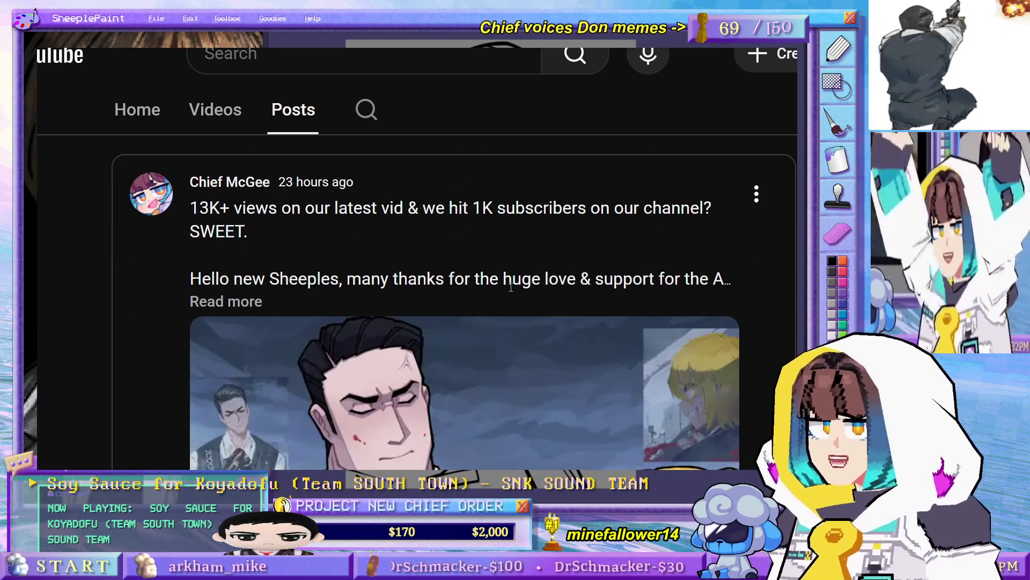
scroll(612, 310, down, 6)
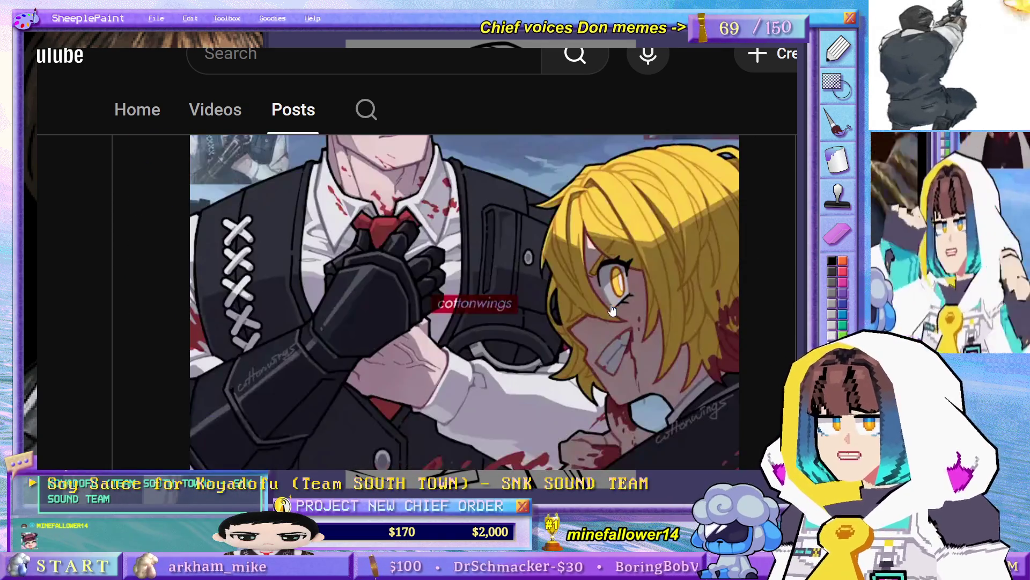
scroll(612, 311, down, 2)
scroll(612, 311, up, 5)
scroll(612, 311, up, 1)
scroll(613, 311, up, 3)
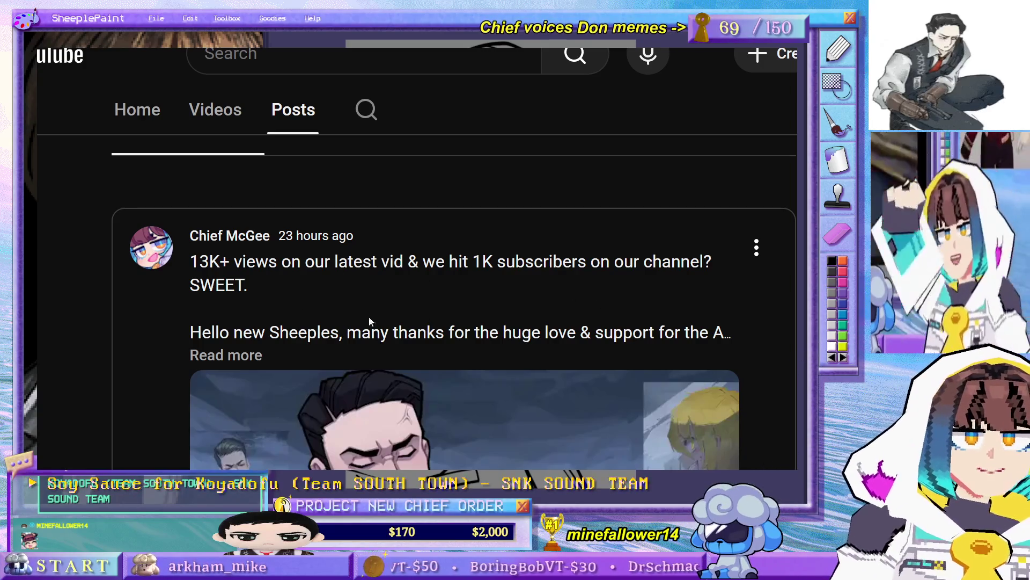
scroll(349, 317, down, 7)
scroll(419, 344, up, 4)
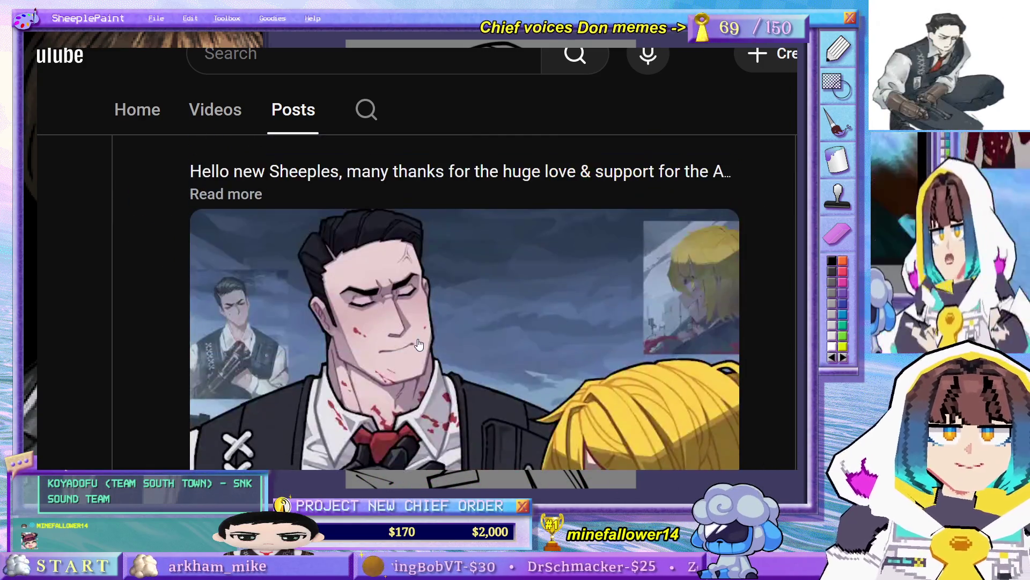
scroll(419, 344, up, 2)
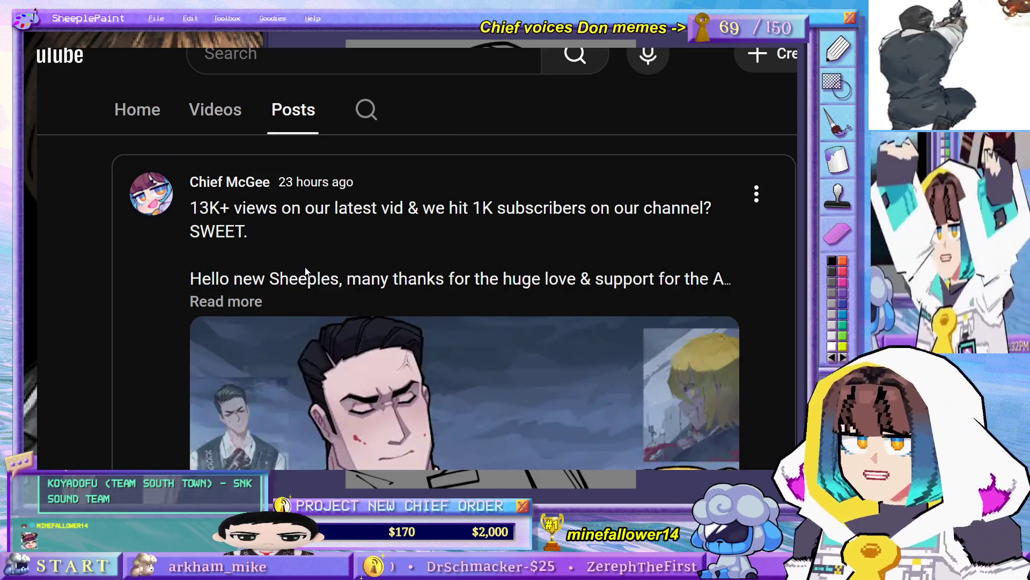
click(242, 303)
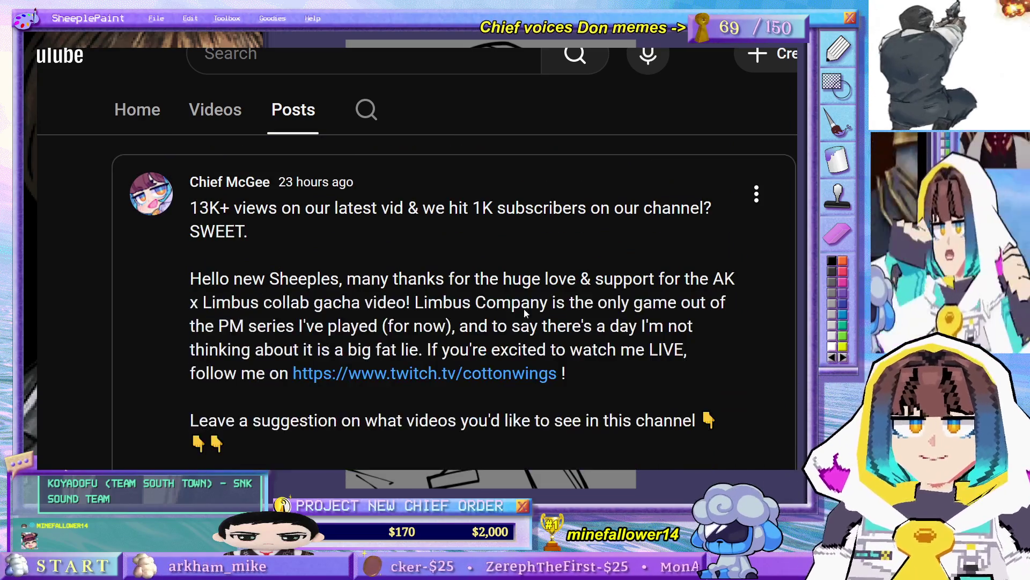
- Scroll through the expanded post to read its full text
scroll(465, 302, down, 10)
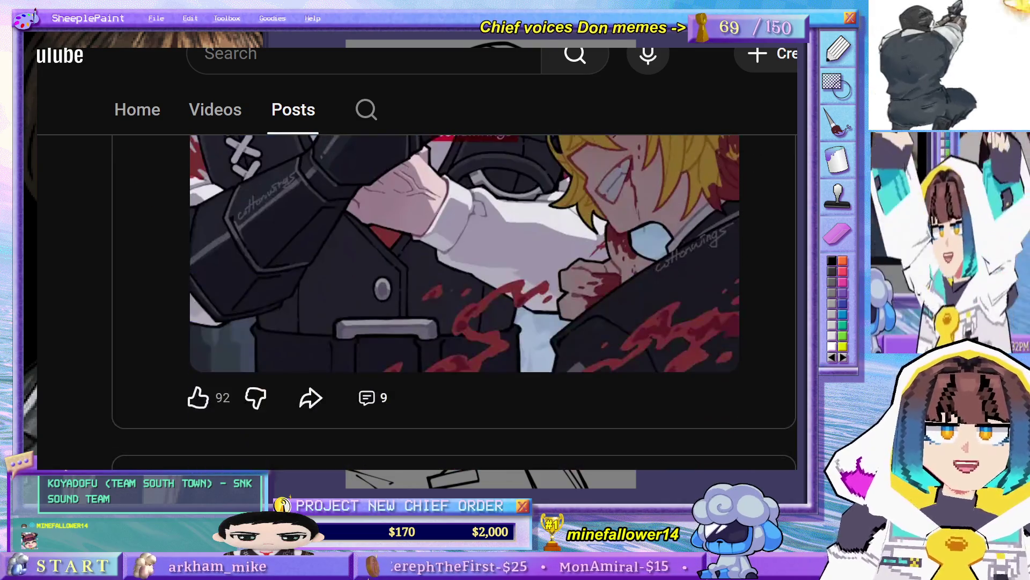
scroll(465, 302, up, 5)
scroll(465, 302, down, 3)
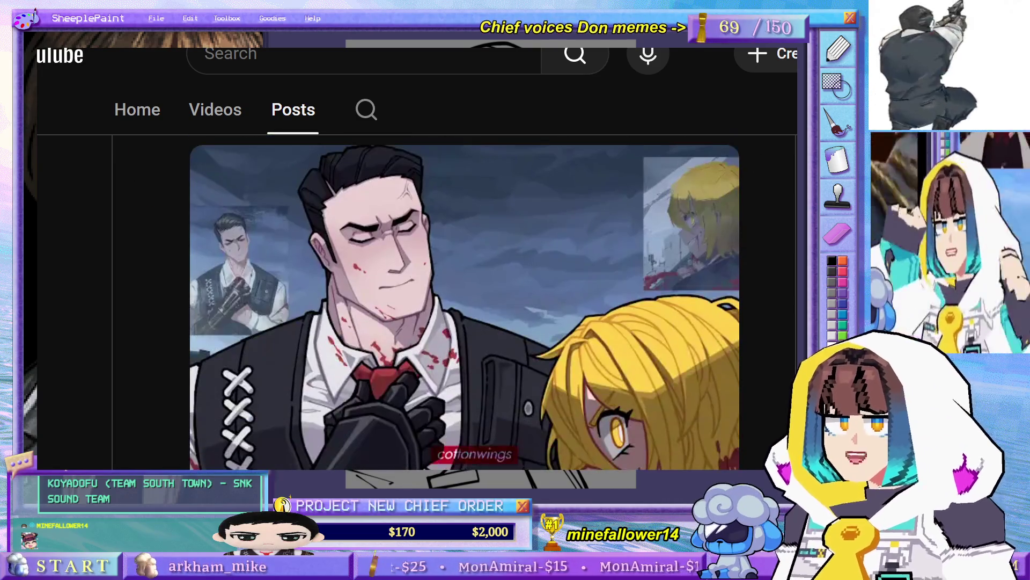
scroll(464, 302, up, 7)
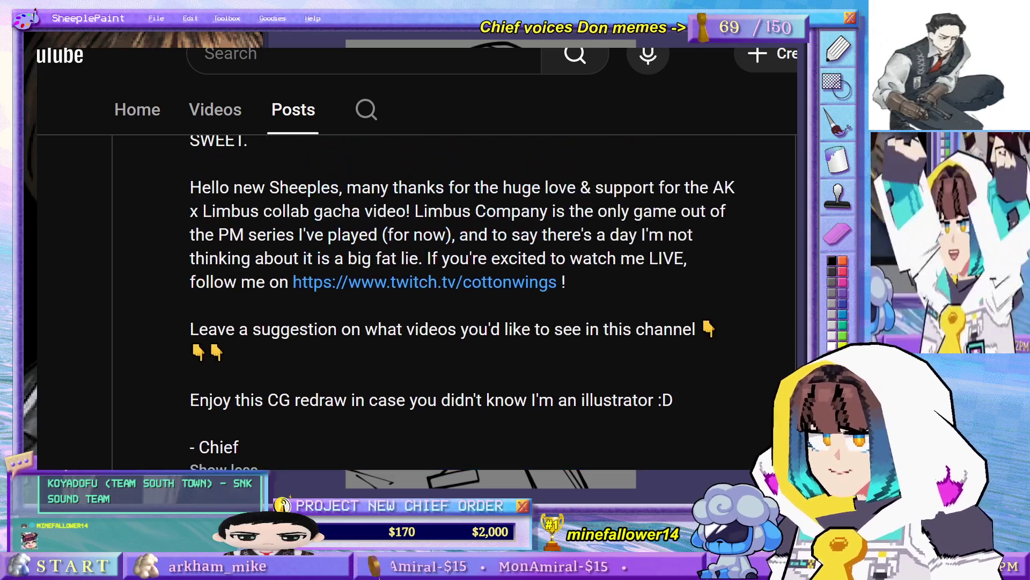
scroll(464, 302, up, 1)
scroll(465, 302, down, 1)
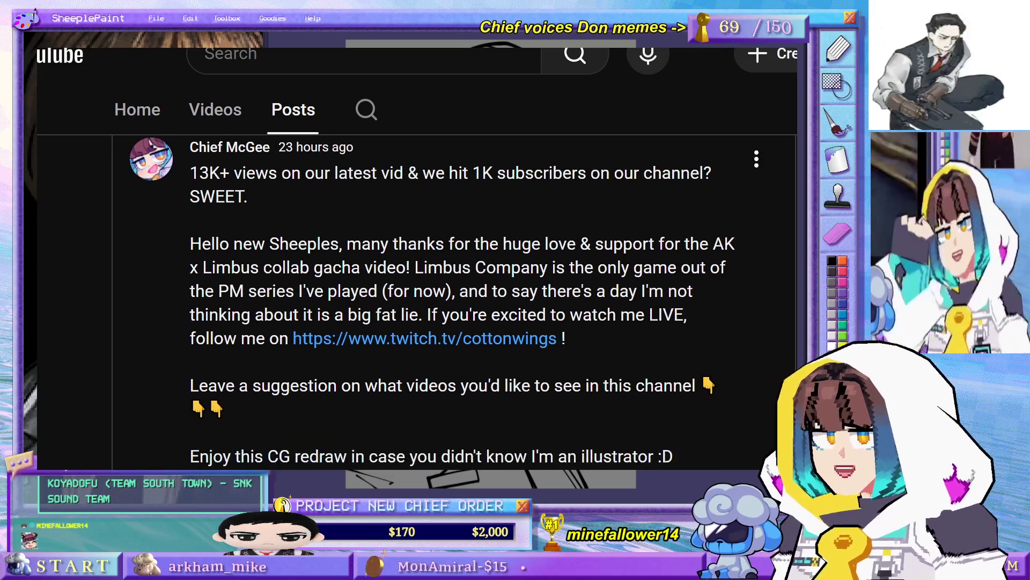
scroll(465, 302, down, 3)
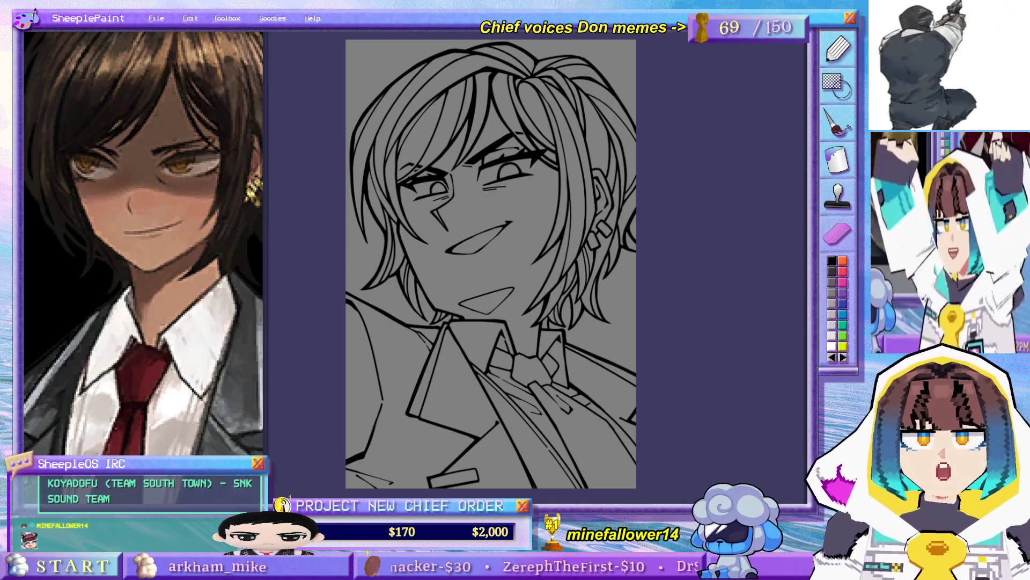
drag(554, 281, 574, 282)
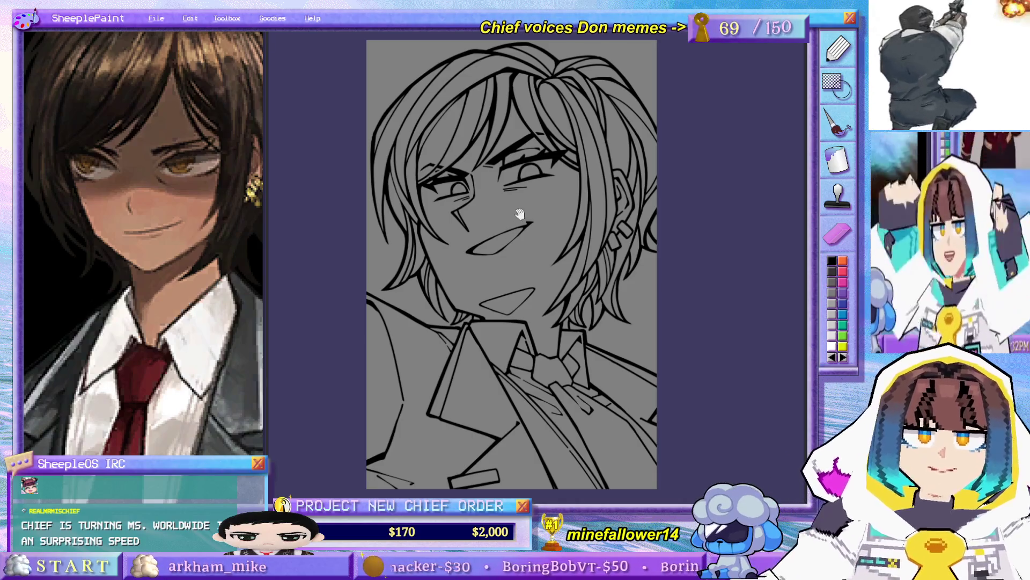
mouse_move(578, 261)
mouse_down()
mouse_move(624, 290)
mouse_move(602, 274)
mouse_up()
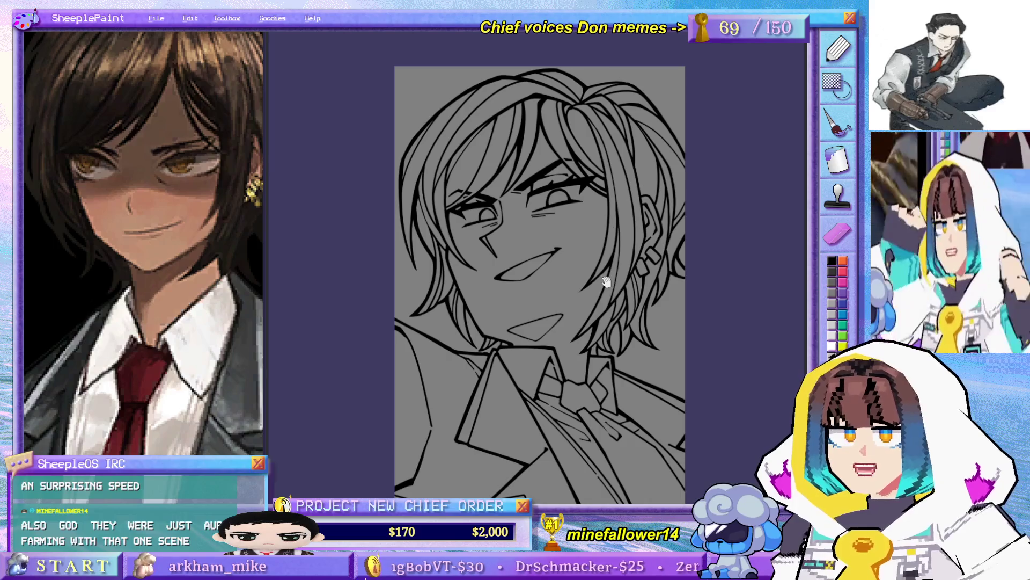
drag(604, 274, 602, 288)
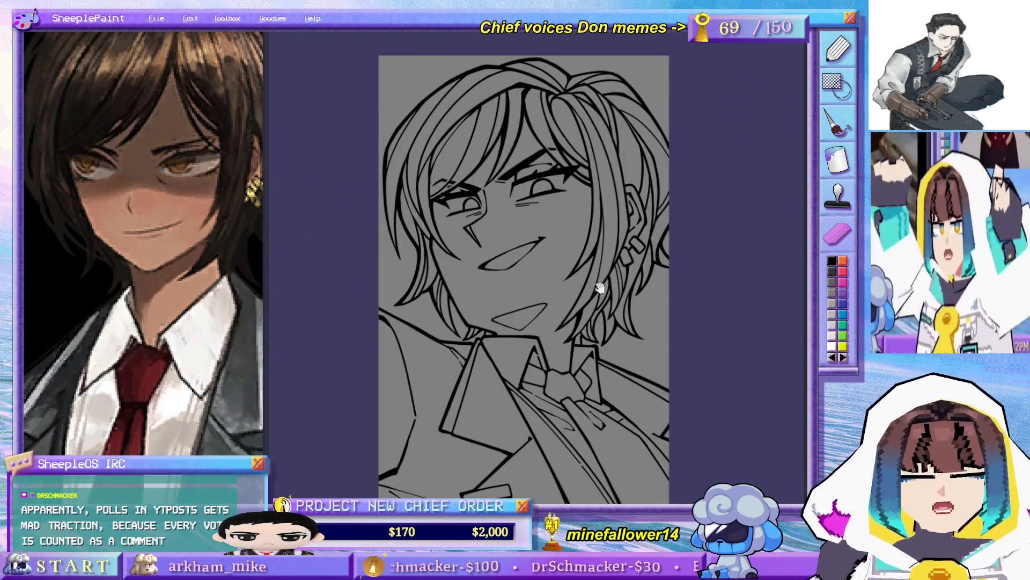
mouse_move(599, 283)
mouse_down()
mouse_move(609, 256)
mouse_move(616, 286)
mouse_up()
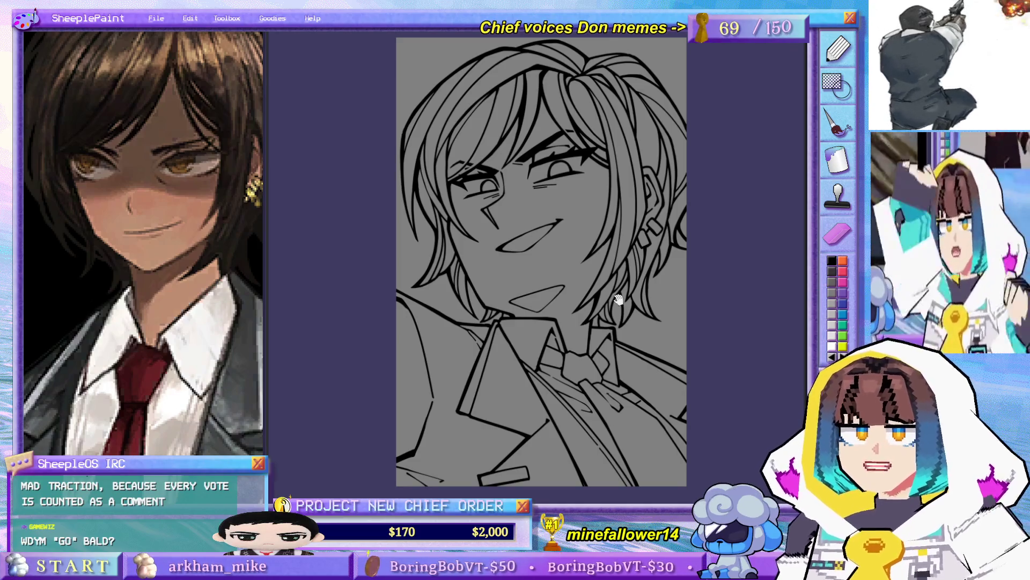
drag(619, 306, 616, 274)
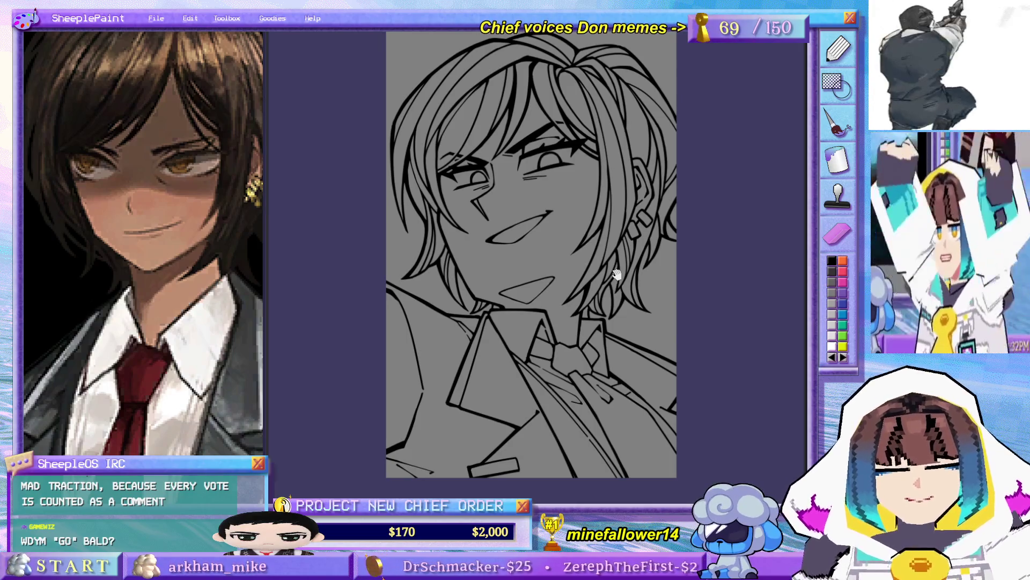
drag(585, 209, 550, 237)
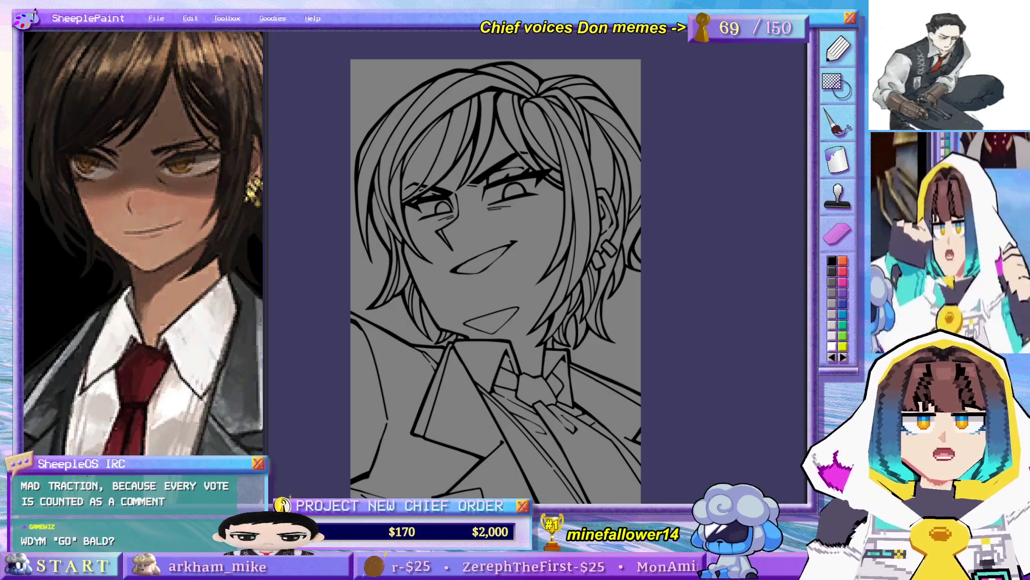
drag(424, 358, 438, 350)
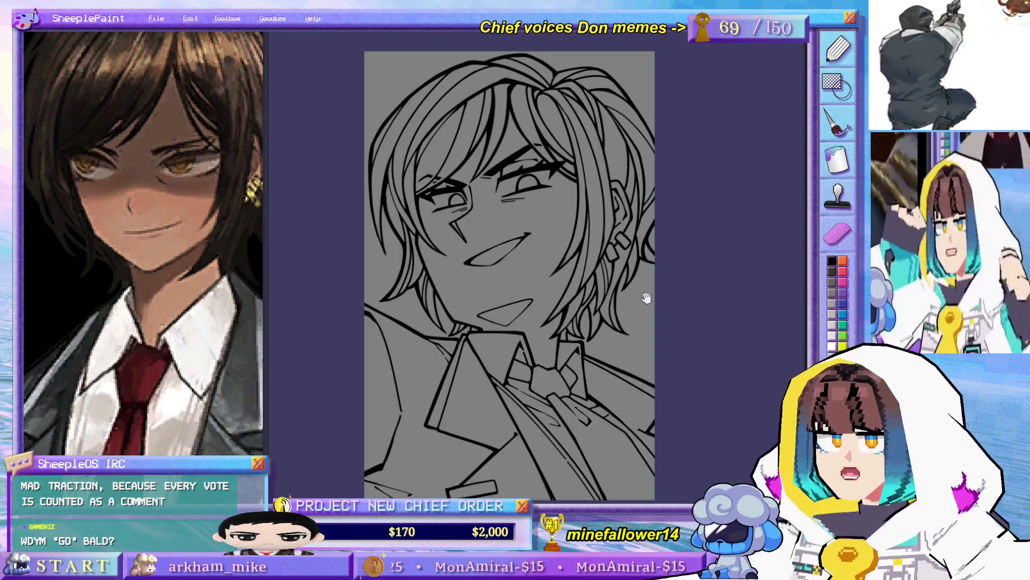
mouse_move(648, 295)
mouse_down()
mouse_move(669, 283)
mouse_move(662, 315)
mouse_up()
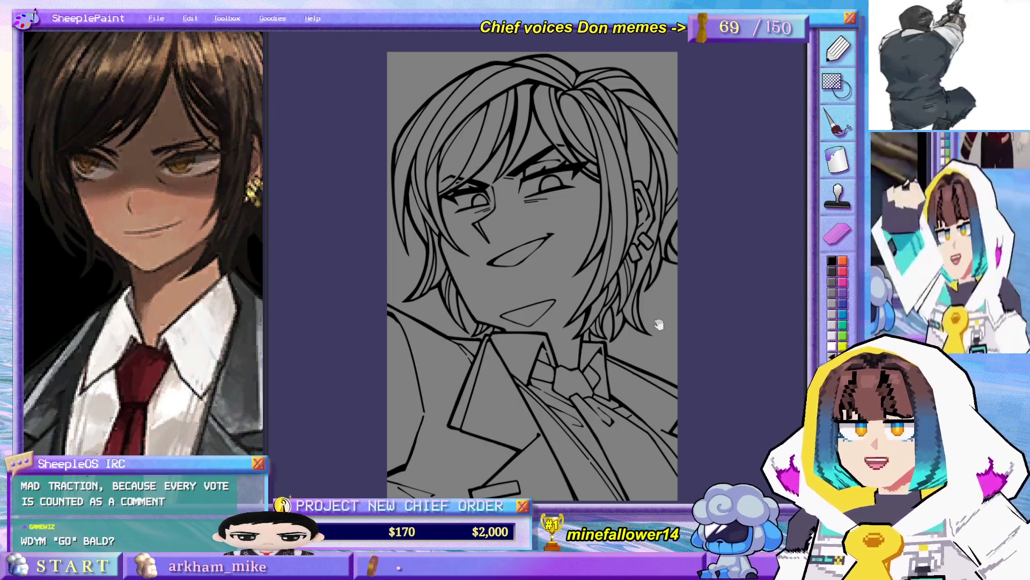
mouse_move(669, 324)
mouse_down()
mouse_move(656, 313)
mouse_move(657, 341)
mouse_up()
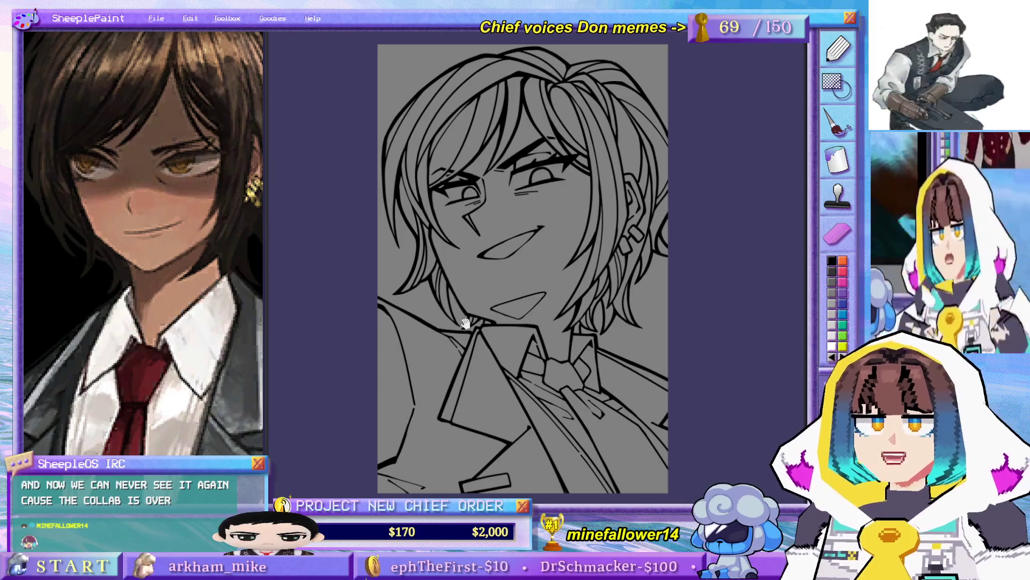
drag(486, 231, 498, 239)
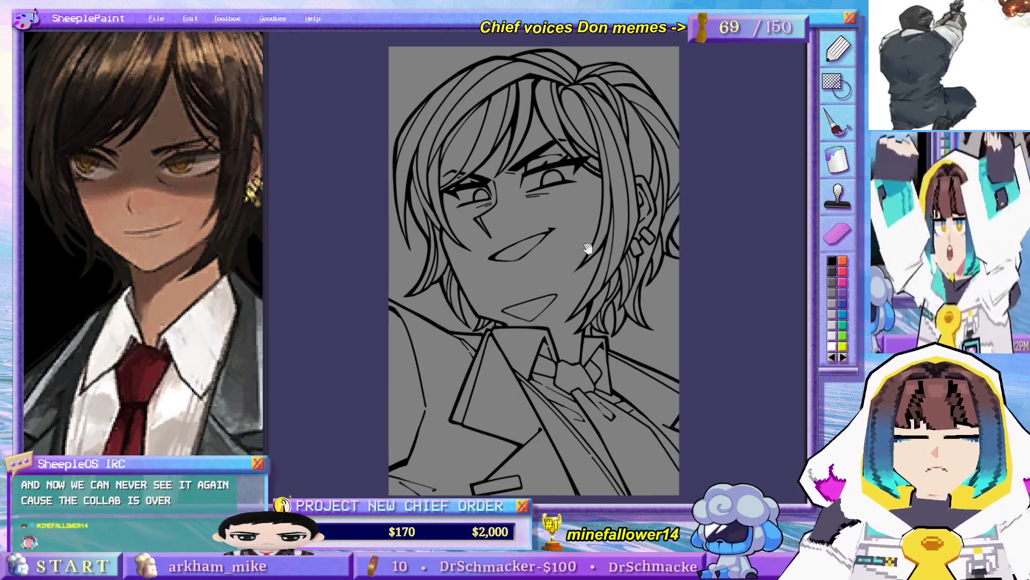
mouse_move(644, 263)
mouse_down()
mouse_move(674, 262)
mouse_move(666, 261)
mouse_up()
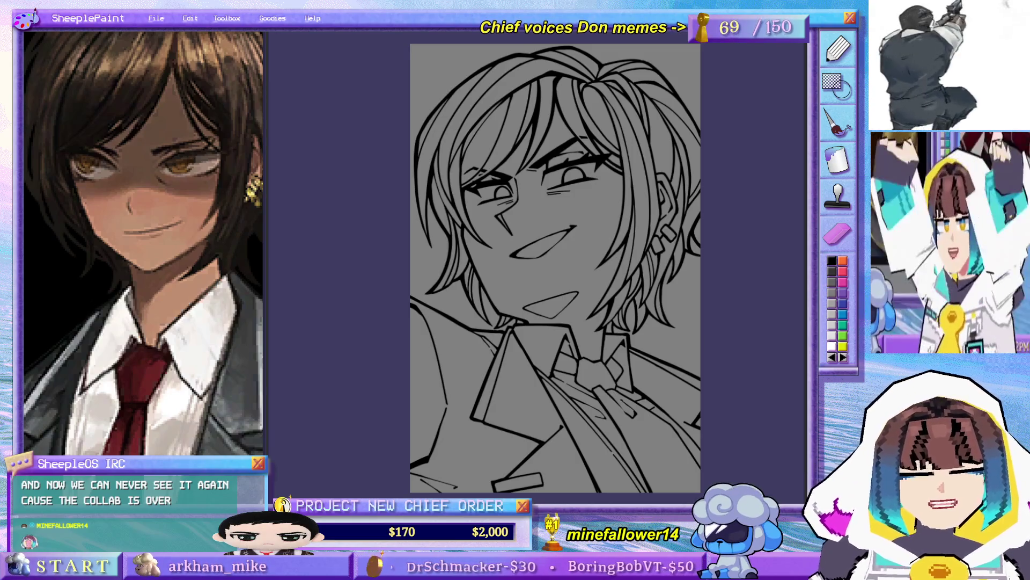
drag(649, 251, 639, 254)
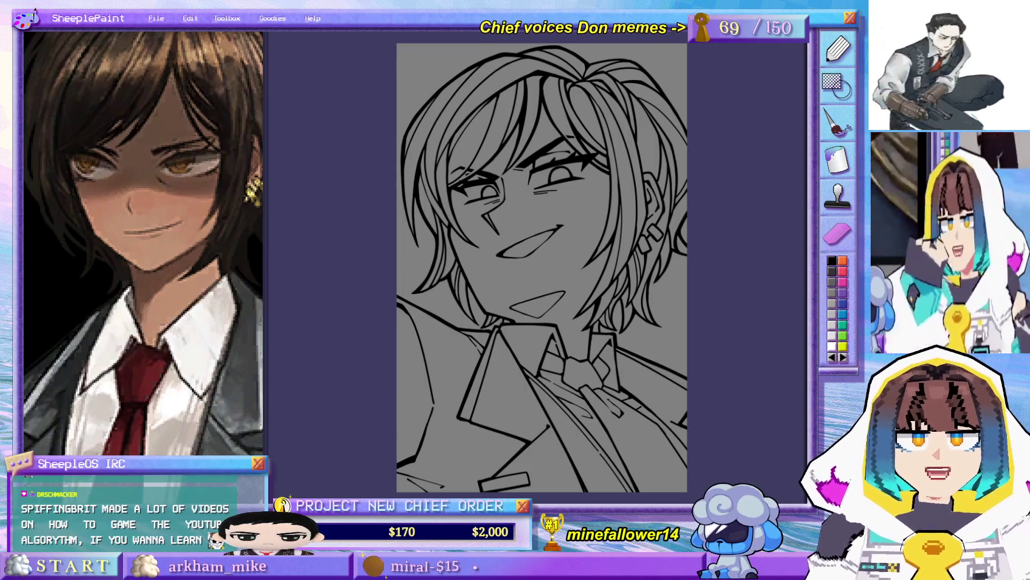
key(ctrl+v)
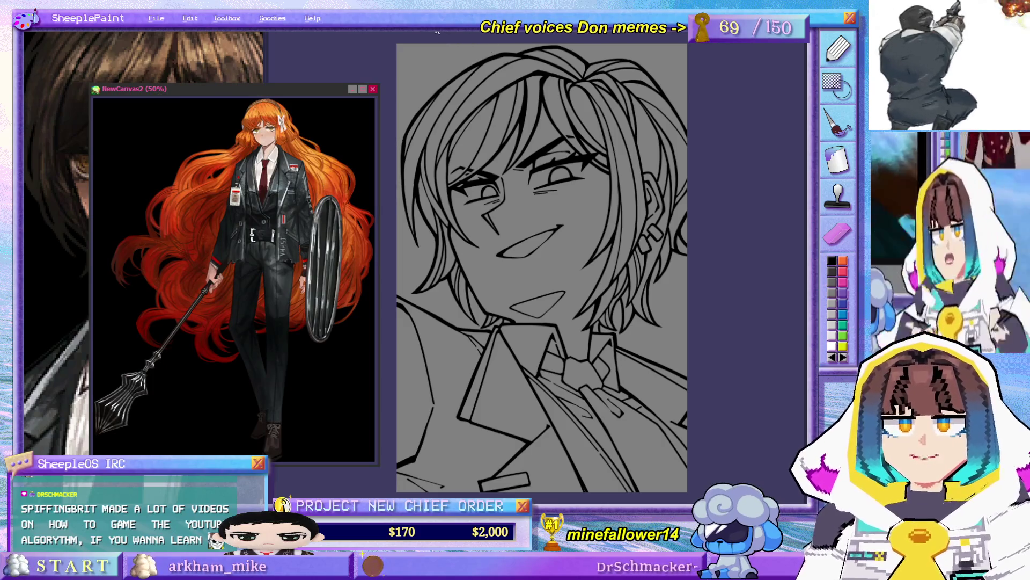
- Place the NewCanvas2 reference window beside the line drawing, narrower and taller
drag(214, 89, 396, 22)
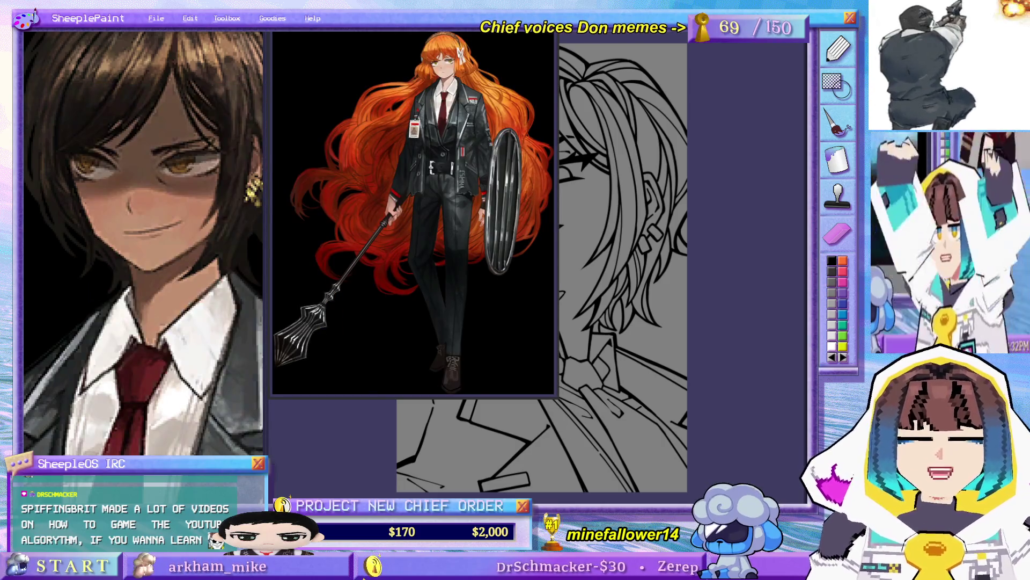
drag(556, 400, 508, 499)
scroll(389, 268, up, 3)
scroll(432, 150, up, 5)
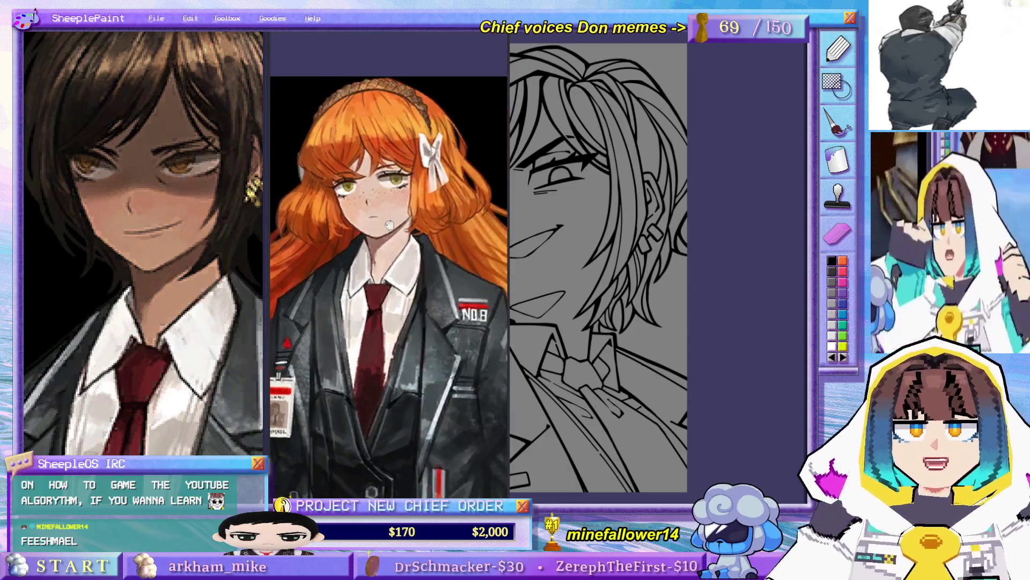
scroll(428, 275, down, 5)
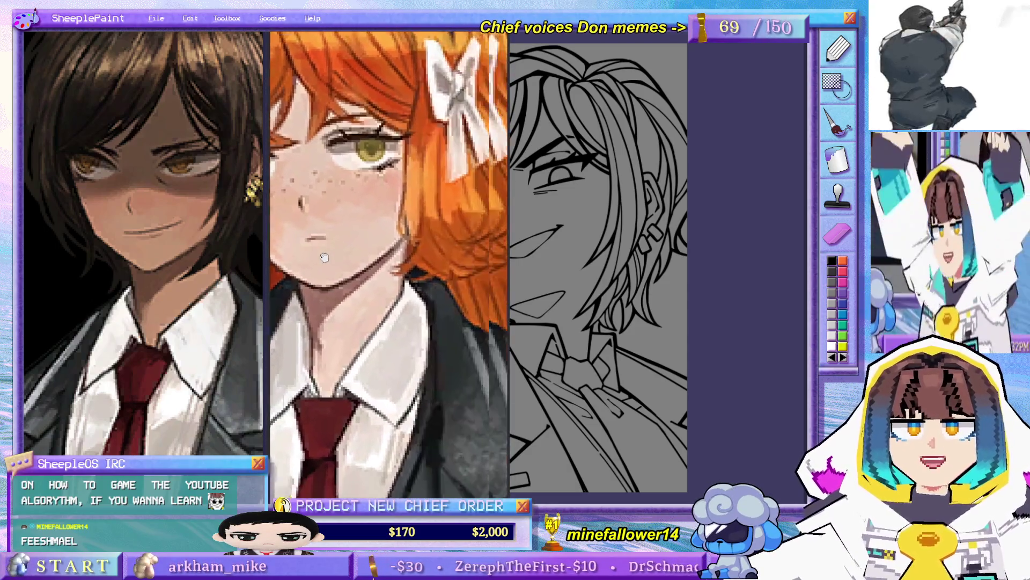
scroll(429, 257, up, 2)
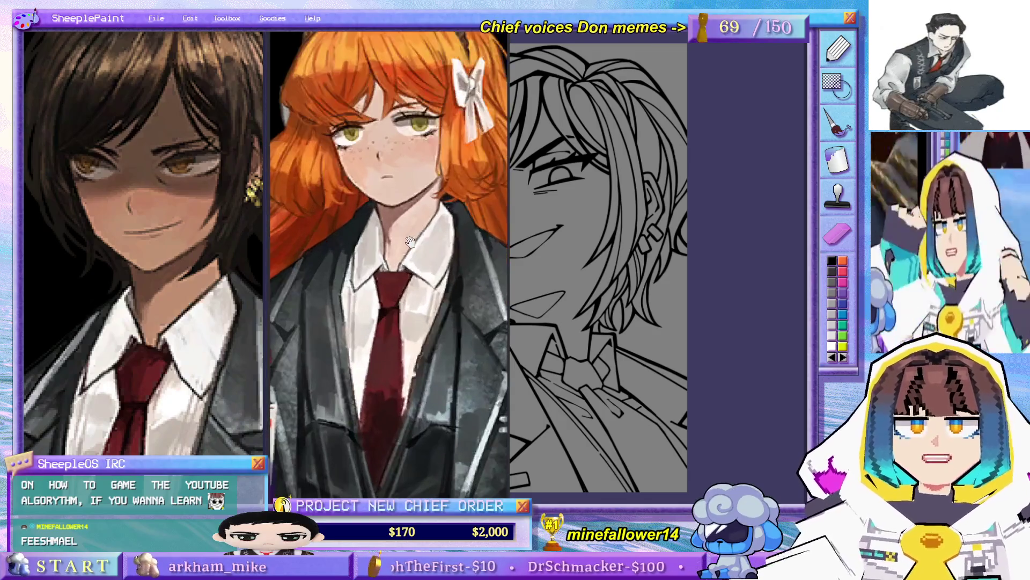
scroll(411, 333, down, 1)
- Zoom and pan the reference to frame the character's full face, collar and tie
drag(409, 353, 394, 276)
scroll(392, 274, down, 1)
scroll(392, 271, up, 1)
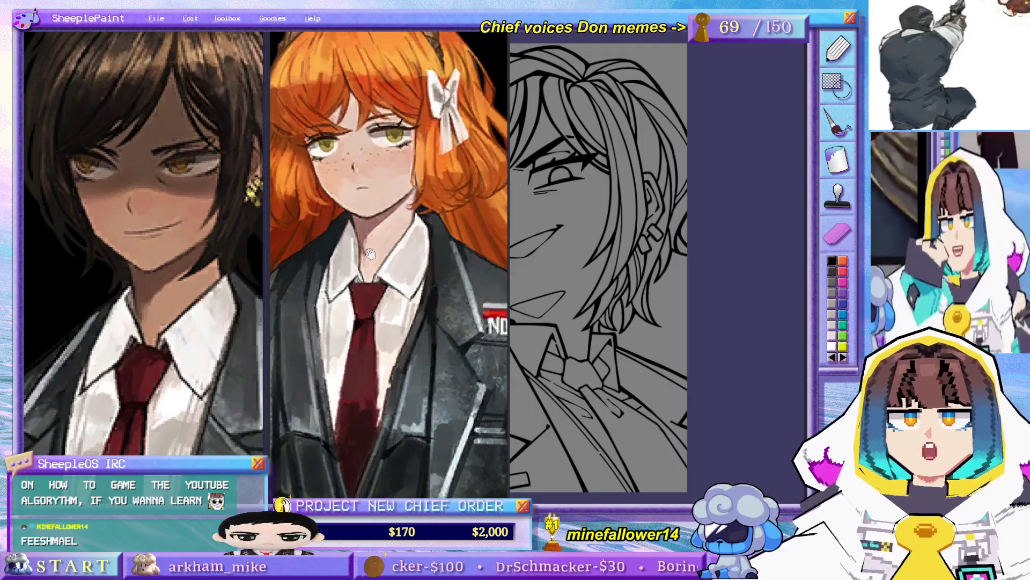
scroll(391, 252, up, 1)
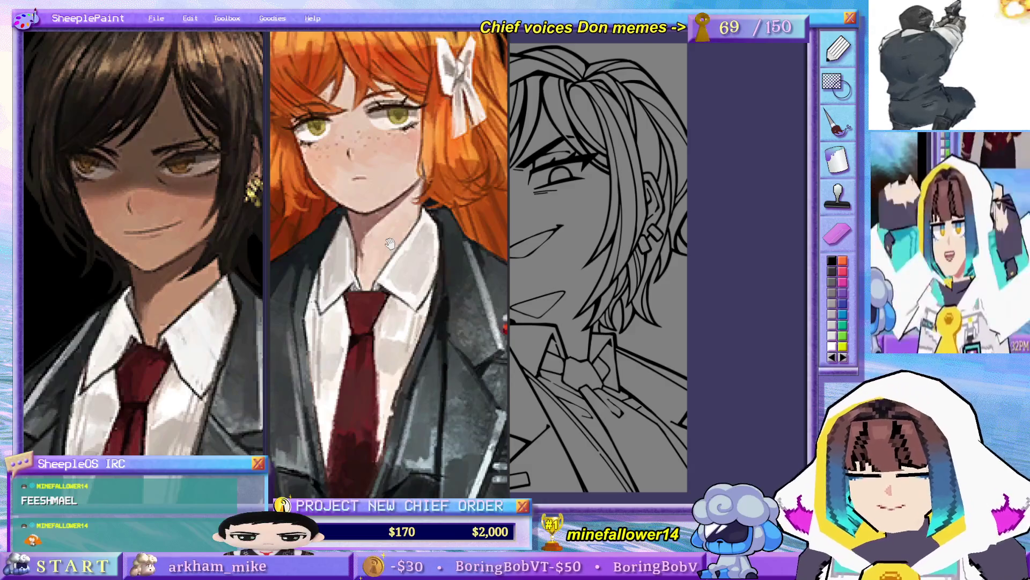
drag(400, 210, 439, 271)
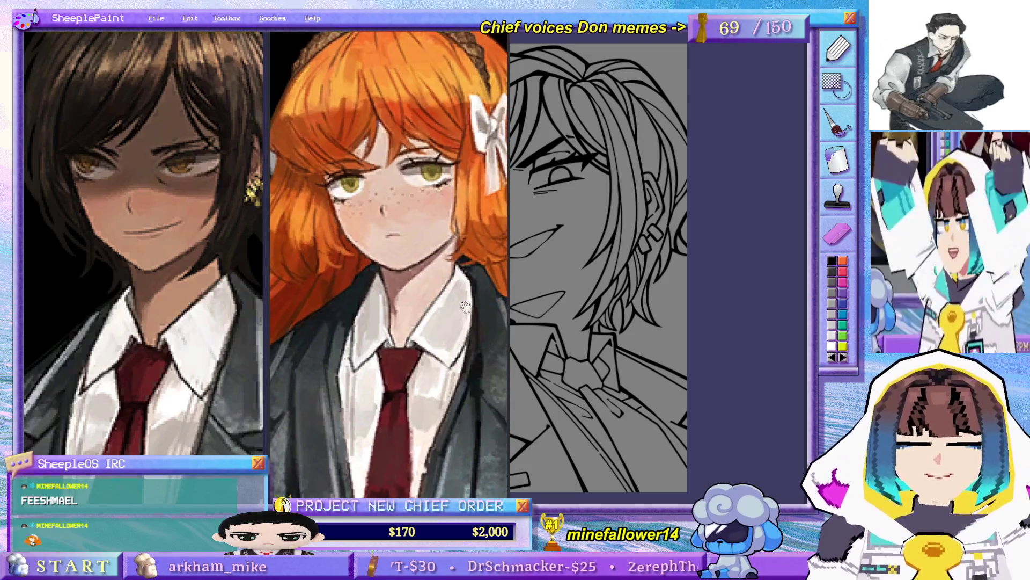
scroll(451, 314, down, 3)
scroll(461, 338, up, 3)
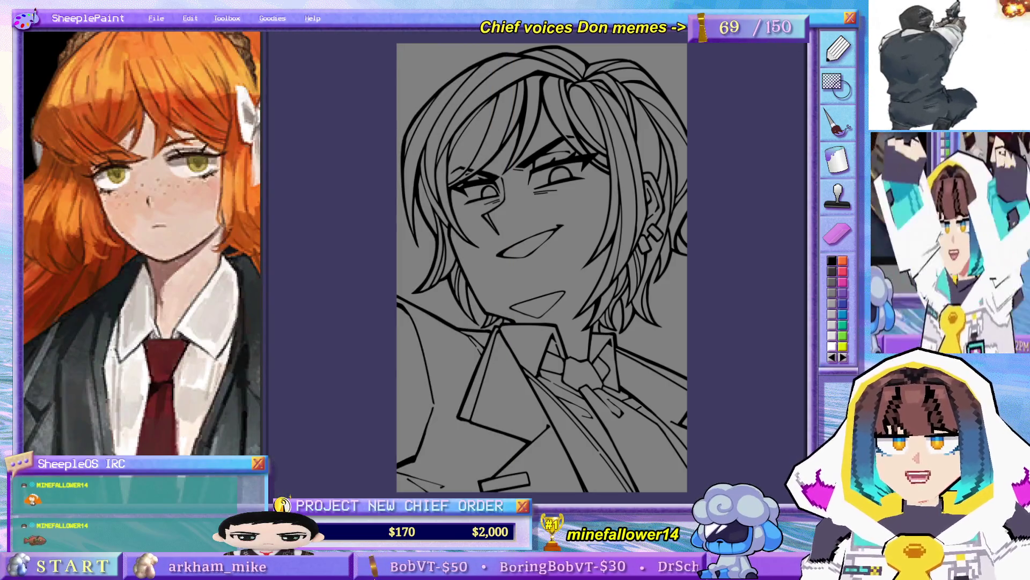
- Scroll the orange-haired reference panel toward the character's face
scroll(188, 289, down, 3)
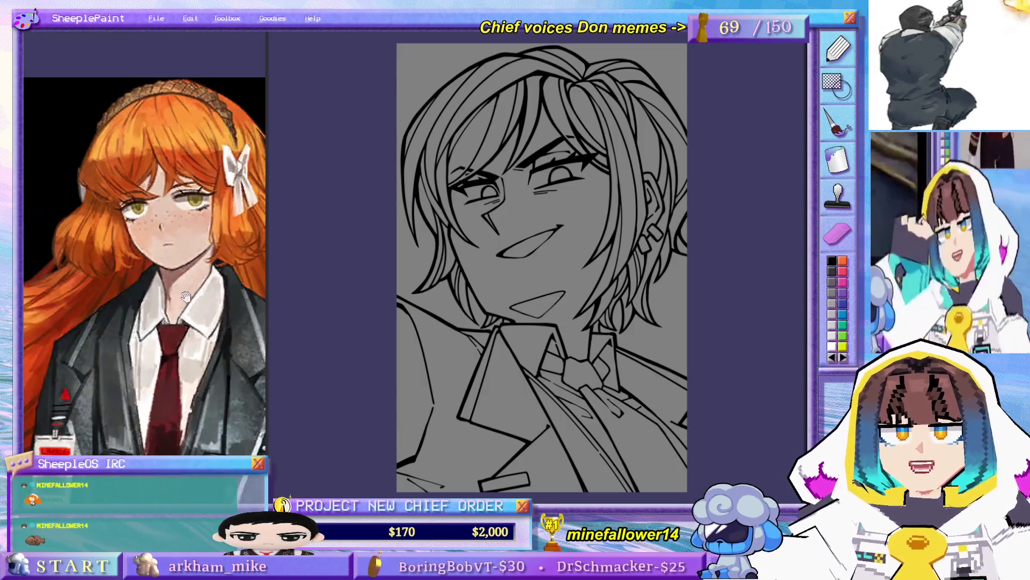
scroll(202, 361, down, 3)
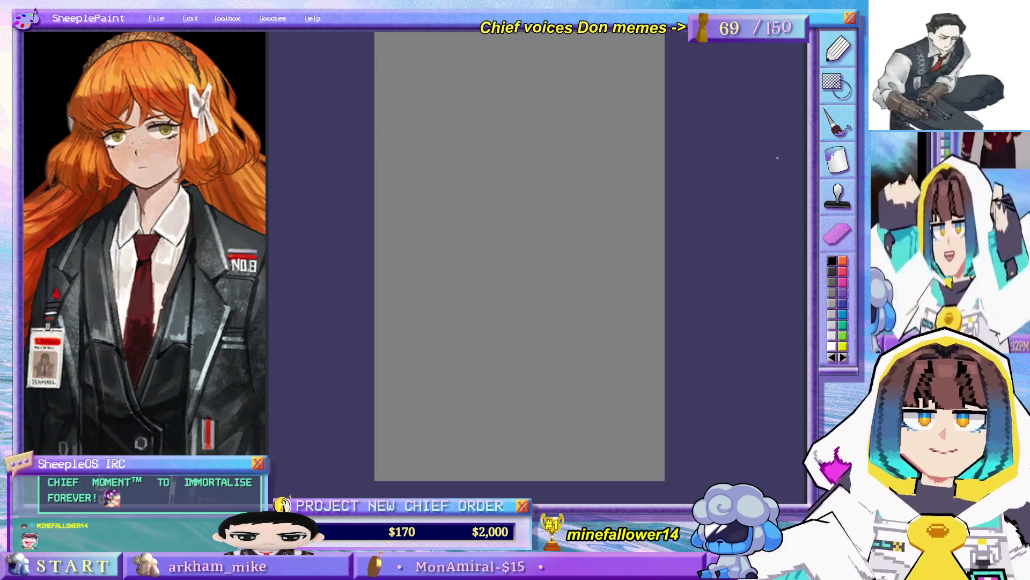
- Sketch the head's vertical centre line and try out the left side line
mouse_move(434, 83)
mouse_down()
mouse_move(414, 133)
mouse_move(611, 353)
mouse_up()
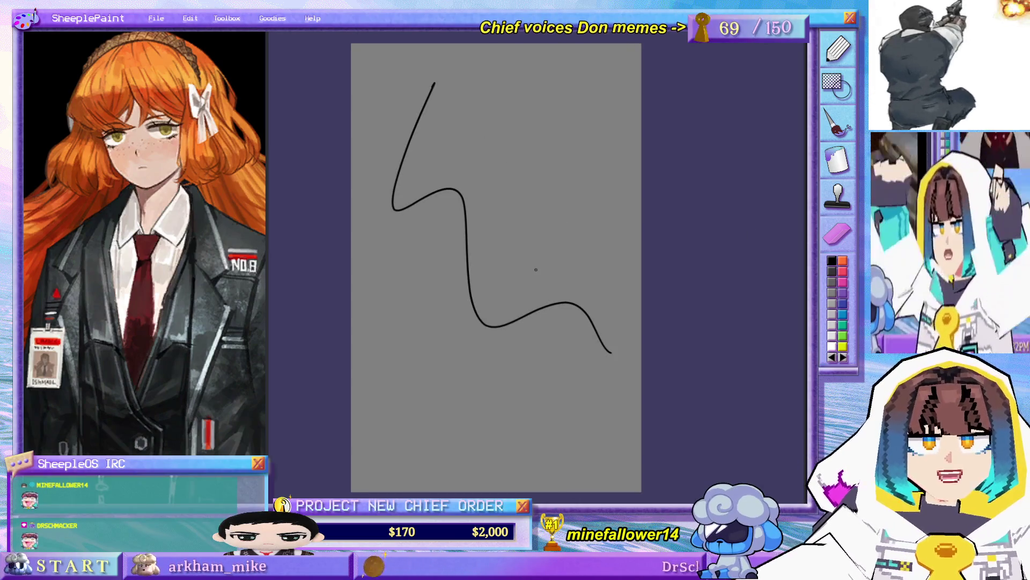
key(ctrl+z)
drag(518, 114, 527, 236)
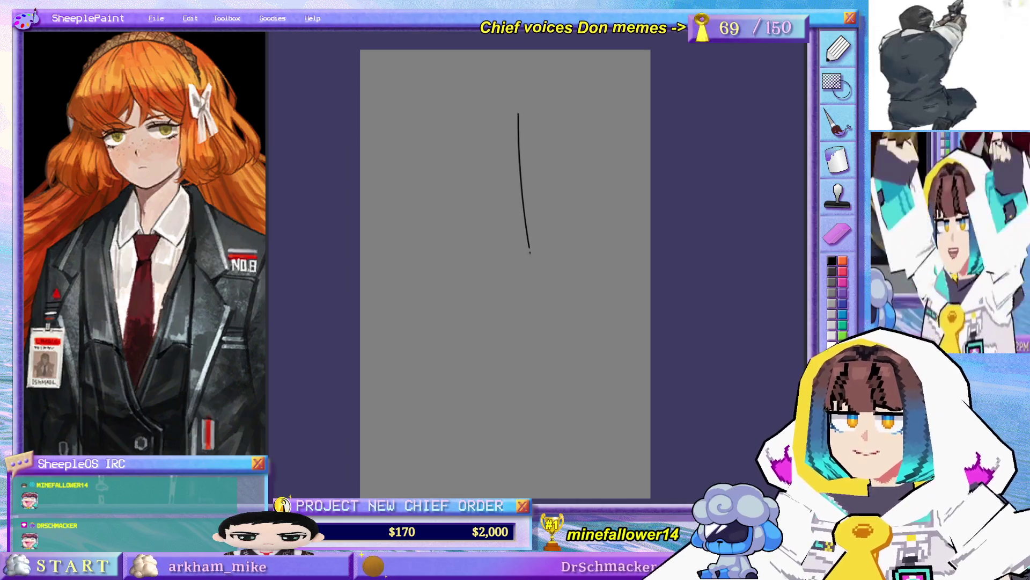
key(ctrl+z)
drag(519, 124, 528, 232)
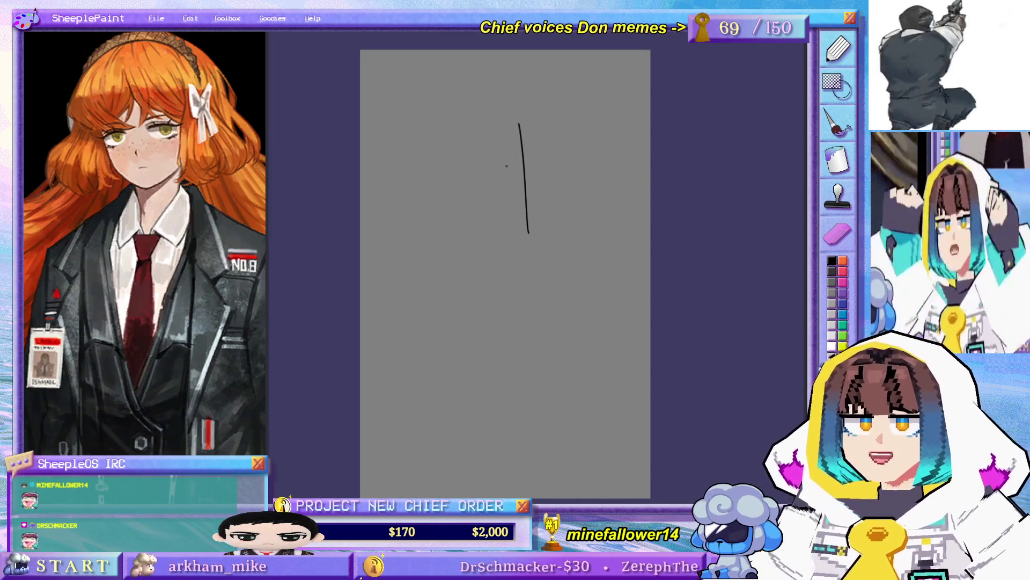
drag(470, 140, 480, 224)
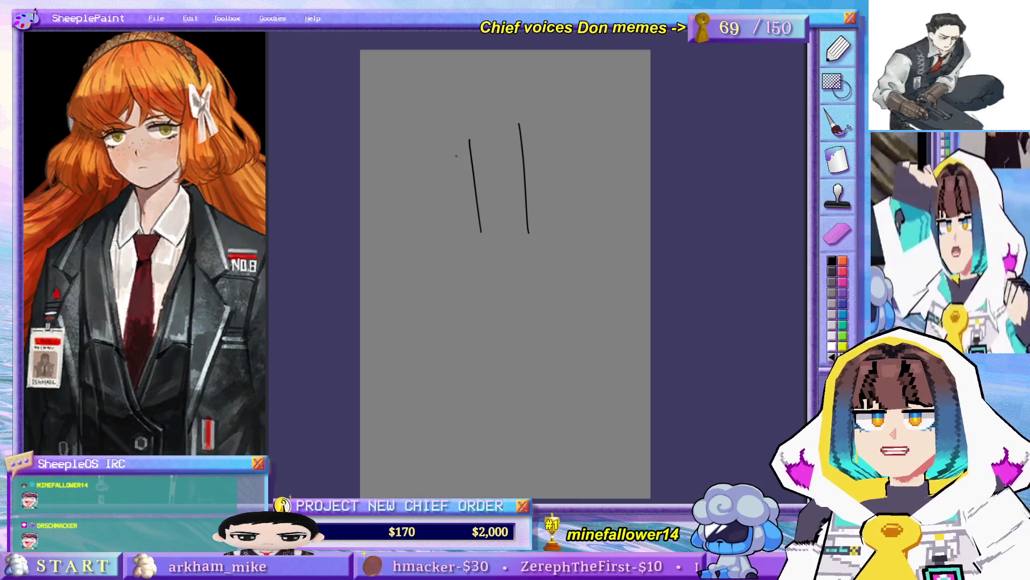
key(ctrl+z)
drag(468, 129, 482, 230)
key(ctrl+z)
drag(467, 135, 488, 233)
key(ctrl+z)
- Draw the right side of the head, the top skull arc and a full centre line
key(ctrl+z)
drag(579, 127, 573, 240)
mouse_move(471, 138)
mouse_down()
mouse_move(524, 156)
mouse_move(577, 130)
mouse_move(522, 153)
mouse_move(482, 93)
mouse_move(570, 94)
mouse_up()
key(ctrl+z)
key(ctrl+z)
- Draw left and right jaw lines meeting at a pointed chin, plus a curved brow line
key(ctrl+z)
key(ctrl+z)
key(ctrl+z)
mouse_move(491, 87)
mouse_down()
mouse_move(563, 92)
mouse_move(576, 129)
mouse_up()
key(ctrl+z)
drag(564, 89, 575, 127)
mouse_move(517, 80)
mouse_down()
mouse_move(525, 162)
mouse_move(490, 237)
mouse_move(531, 261)
mouse_up()
key(ctrl+z)
key(ctrl+z)
drag(488, 235, 531, 260)
key(ctrl+z)
mouse_move(488, 235)
mouse_down()
mouse_move(533, 261)
mouse_move(579, 220)
mouse_move(532, 259)
mouse_up()
key(ctrl+z)
key(ctrl+z)
mouse_move(577, 216)
mouse_down()
mouse_move(531, 259)
mouse_move(551, 255)
mouse_up()
key(ctrl+z)
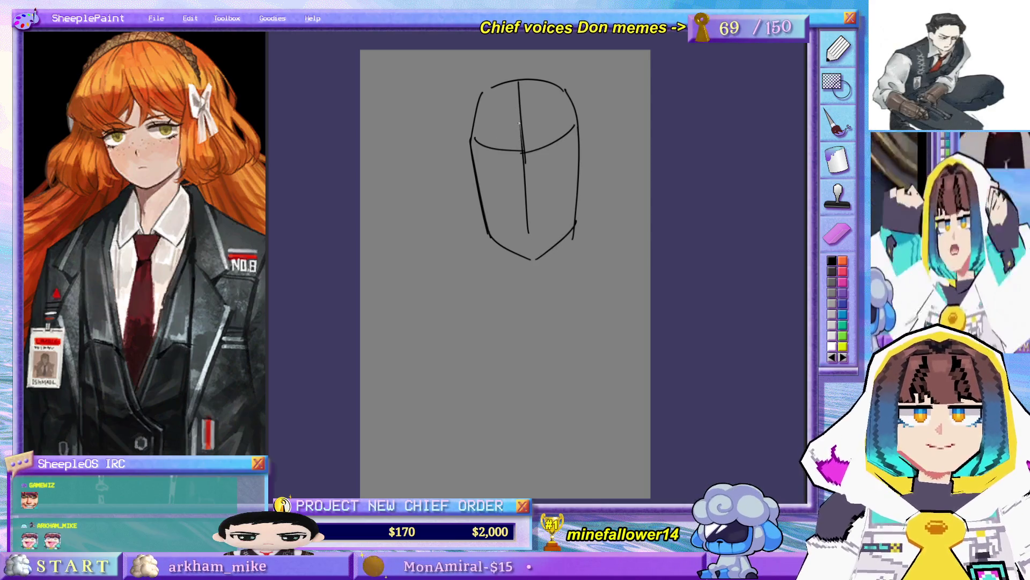
mouse_move(475, 115)
mouse_down()
mouse_move(570, 101)
mouse_move(550, 96)
mouse_move(582, 105)
mouse_up()
key(ctrl+z)
key(ctrl+z)
key(ctrl+z)
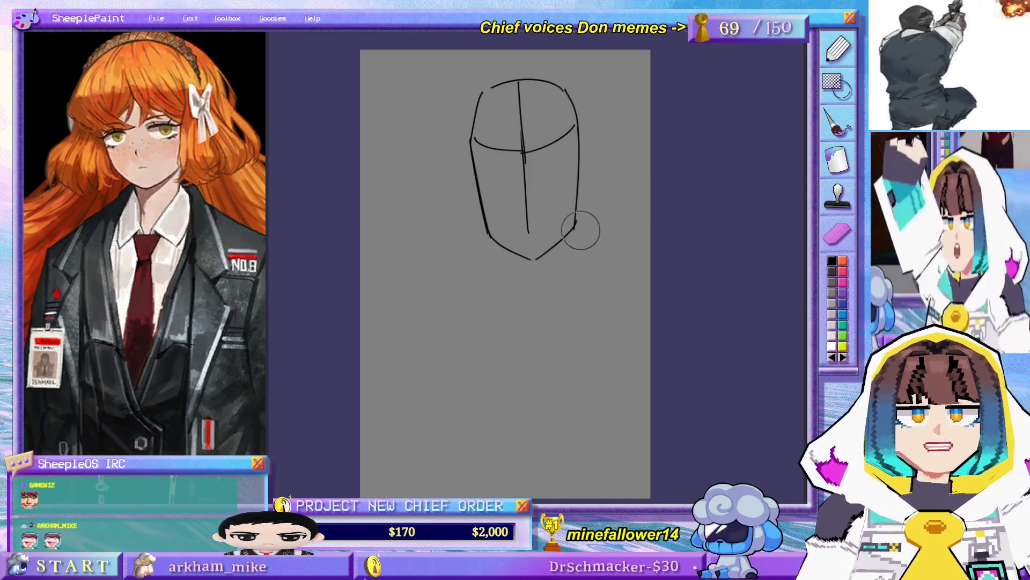
- Trim the lower centre line and settle on a short curved nose stroke
key(ctrl+z)
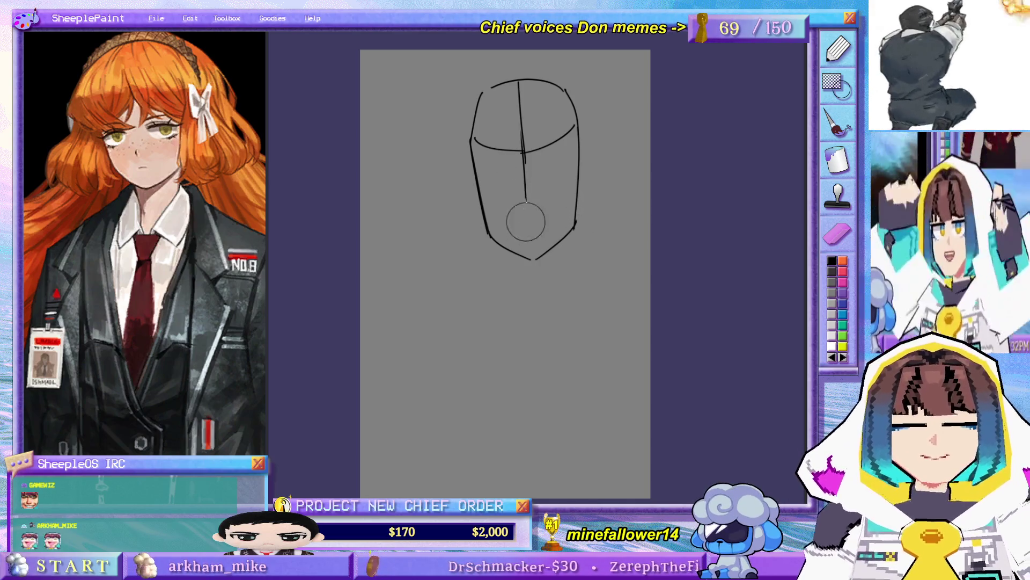
drag(523, 177, 528, 220)
key(ctrl+z)
drag(525, 165, 516, 216)
key(ctrl+z)
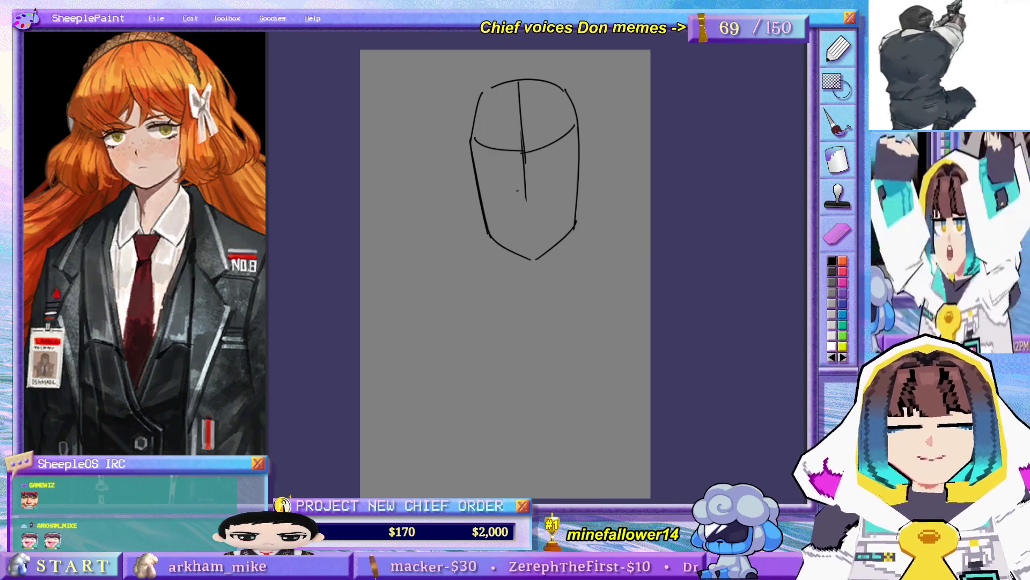
key(ctrl+z)
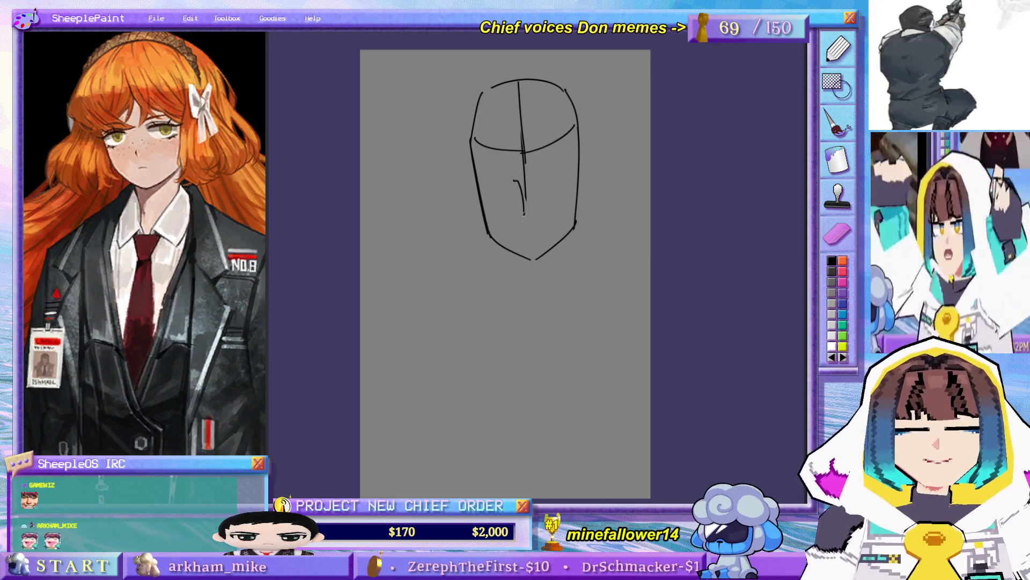
key(ctrl+z)
drag(521, 212, 526, 235)
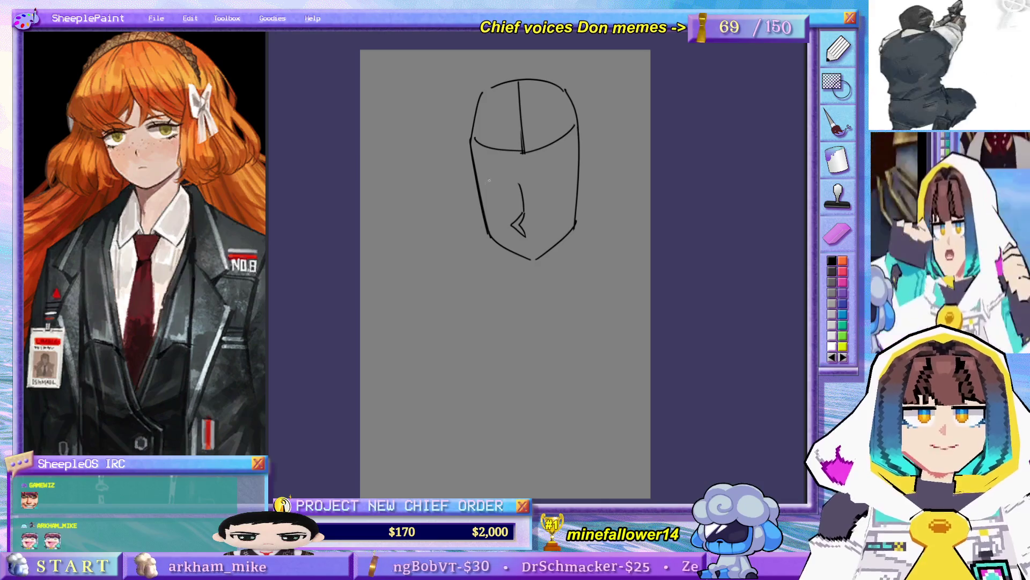
- Hide the first head sketch and draw a straight vertical centre line after several retries
key(ctrl+z)
key(ctrl+y)
key(ctrl+z)
key(ctrl+z)
drag(521, 109, 524, 224)
key(ctrl+z)
drag(521, 121, 528, 234)
key(ctrl+z)
drag(521, 114, 528, 231)
- Add a brow arc across the centre line and a curve for the chin
key(ctrl+z)
drag(527, 125, 527, 230)
mouse_move(506, 169)
mouse_down()
mouse_move(559, 164)
mouse_move(582, 179)
mouse_up()
key(ctrl+z)
mouse_move(491, 222)
mouse_down()
mouse_move(538, 242)
mouse_move(512, 242)
mouse_move(528, 248)
mouse_move(572, 232)
mouse_up()
key(ctrl+z)
key(ctrl+z)
key(ctrl+z)
- Draw the left side line of the head down to the jaw
key(ctrl+z)
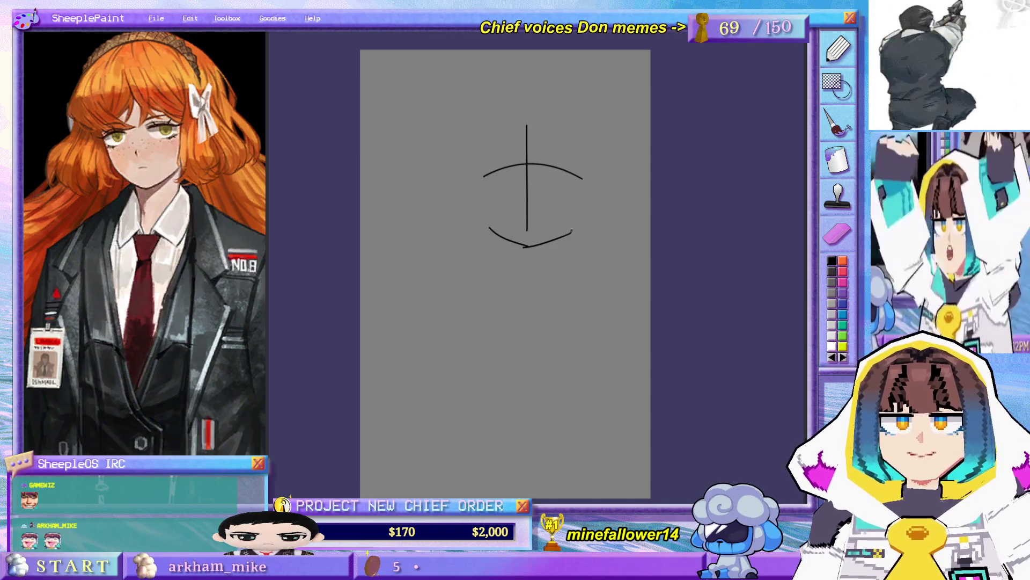
drag(495, 143, 499, 227)
key(ctrl+z)
mouse_move(496, 144)
mouse_down()
mouse_move(500, 235)
mouse_move(488, 232)
mouse_up()
key(ctrl+z)
key(ctrl+z)
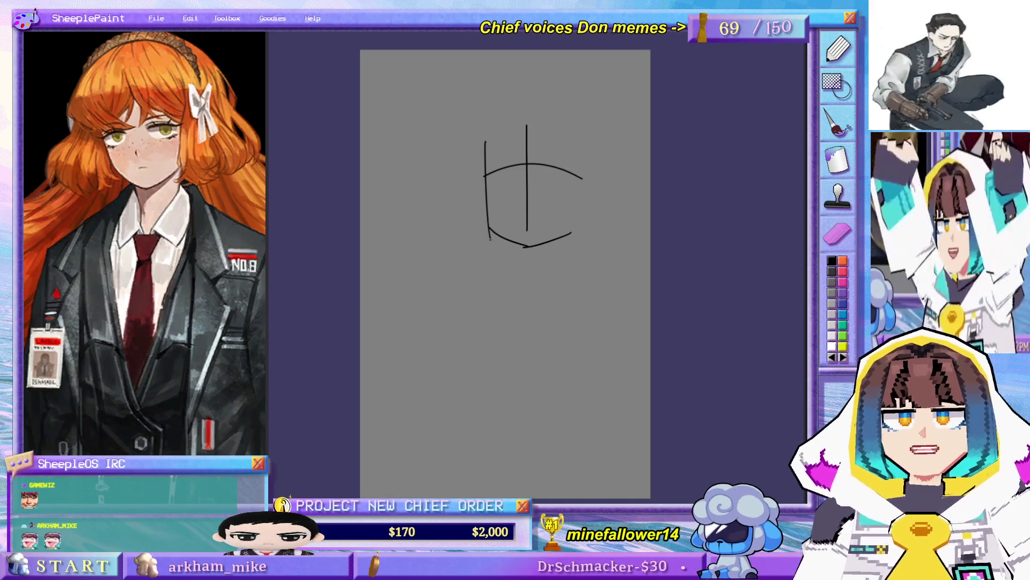
key(ctrl+z)
drag(484, 134, 488, 237)
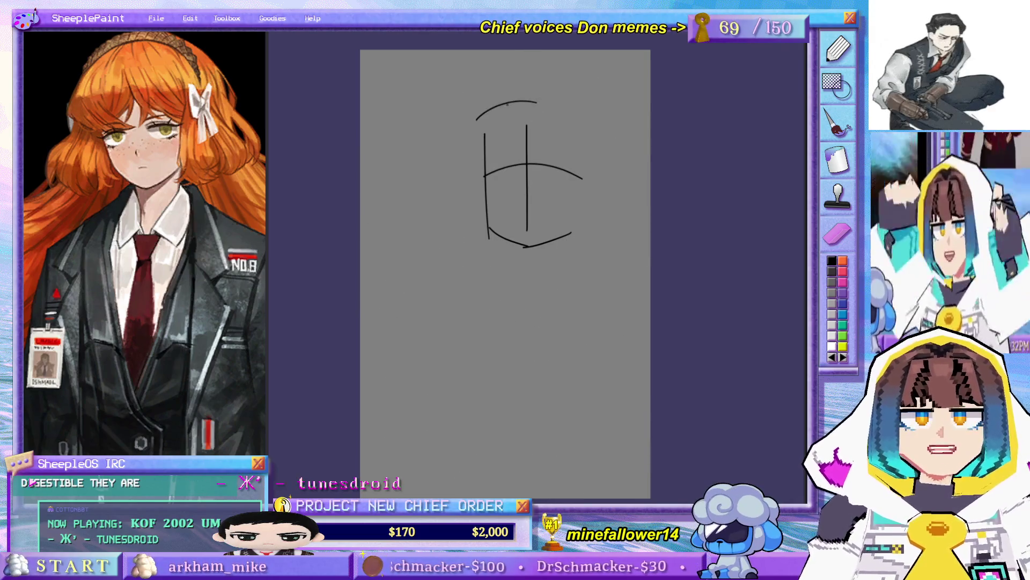
- Draw the arc over the top of the head, continuing it to the right
drag(481, 125, 542, 100)
key(ctrl+z)
mouse_move(482, 122)
mouse_down()
mouse_move(531, 101)
mouse_move(593, 135)
mouse_up()
key(ctrl+z)
mouse_move(540, 101)
mouse_down()
mouse_move(579, 114)
mouse_move(593, 135)
mouse_move(583, 241)
mouse_up()
- Draw the right side line of the head
key(ctrl+z)
drag(589, 140, 578, 233)
key(ctrl+z)
drag(589, 148, 578, 238)
key(ctrl+z)
drag(586, 144, 576, 236)
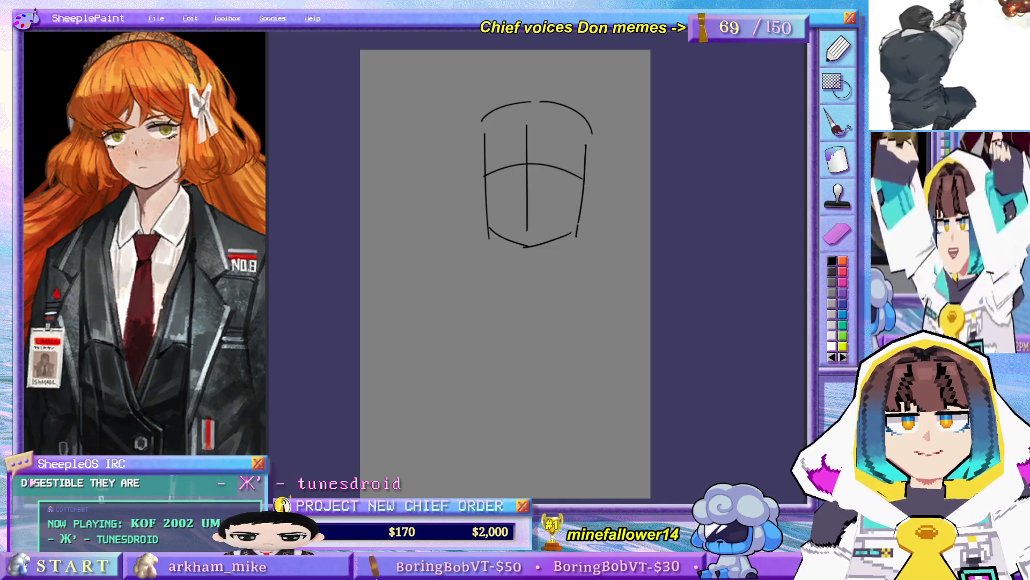
- Remove a stray stroke beside the centre line and link the top arc to the upper left side
drag(535, 146, 534, 191)
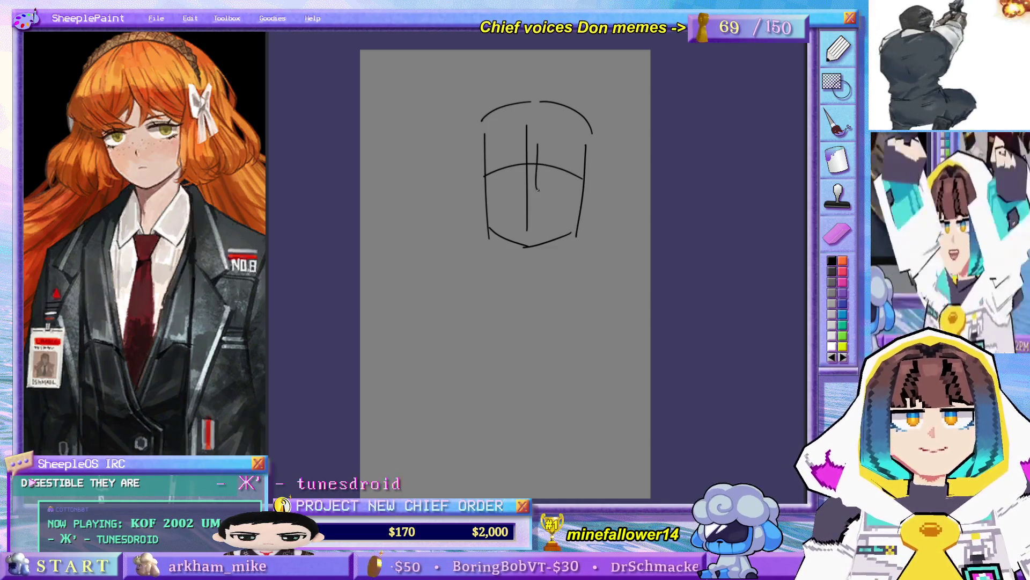
key(ctrl+z)
drag(552, 268, 580, 253)
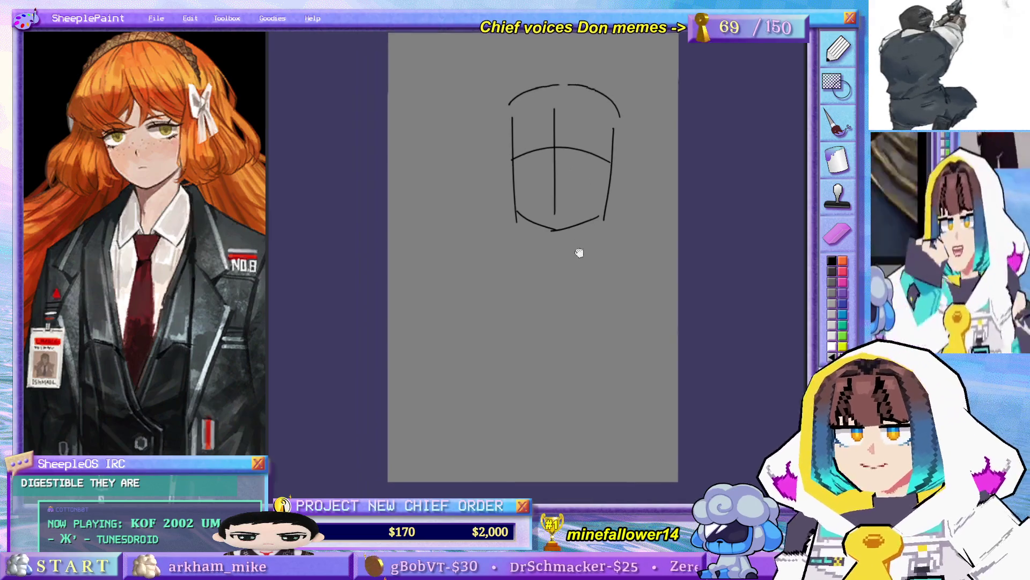
drag(594, 288, 600, 310)
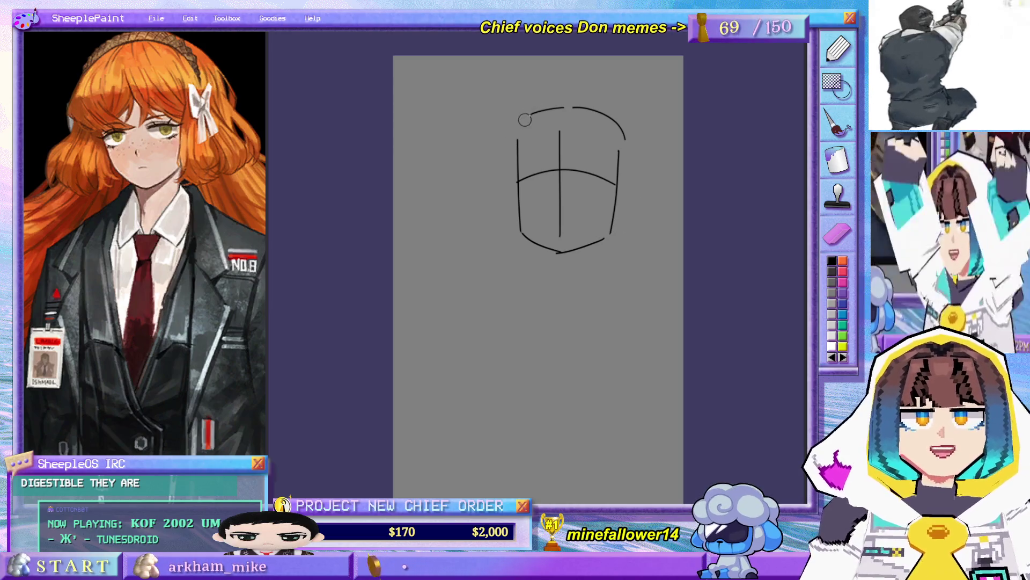
key(ctrl+z)
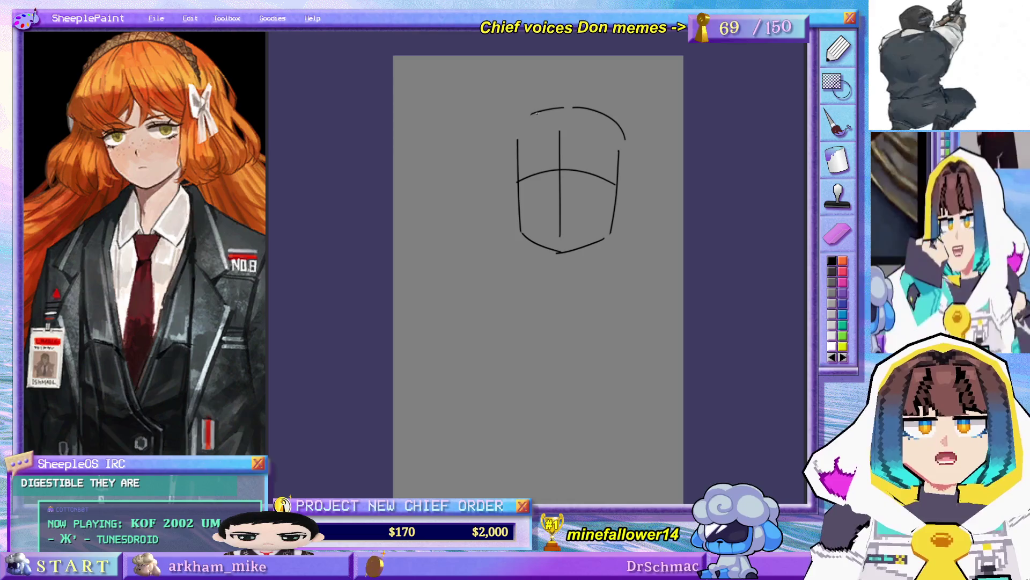
drag(532, 112, 517, 140)
- Round off the head's upper-right edge and redraw its right side line
mouse_move(607, 114)
mouse_down()
mouse_move(619, 147)
mouse_move(614, 222)
mouse_up()
key(ctrl+z)
key(ctrl+z)
mouse_move(622, 148)
mouse_down()
mouse_move(609, 247)
mouse_move(612, 226)
mouse_up()
- Erase the centre line and replace it with a shorter hooked nose stroke, shifted slightly left
key(ctrl+z)
mouse_move(558, 133)
mouse_down()
mouse_move(557, 192)
mouse_move(558, 173)
mouse_move(567, 194)
mouse_up()
key(ctrl+z)
key(ctrl+z)
drag(570, 145, 567, 185)
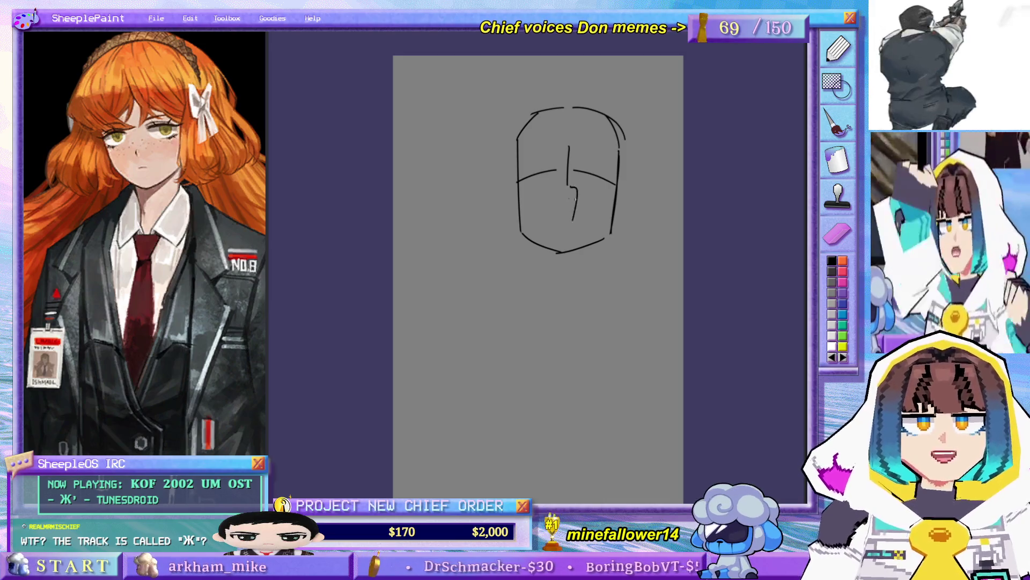
drag(568, 184, 573, 194)
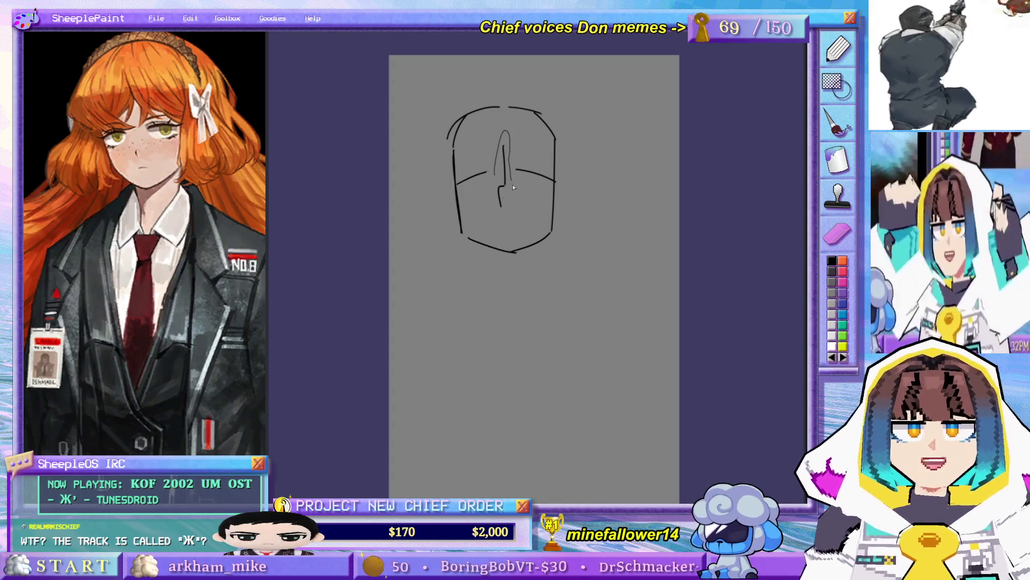
drag(512, 183, 501, 176)
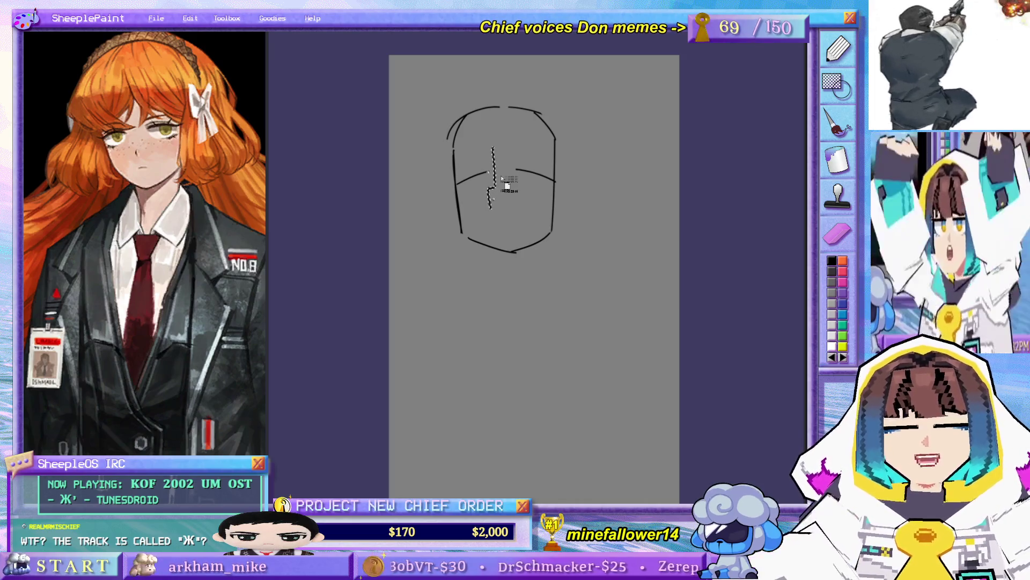
- Set the moved nose stroke in place and erase the left chin and lower-left outline
click(488, 202)
drag(469, 240, 511, 250)
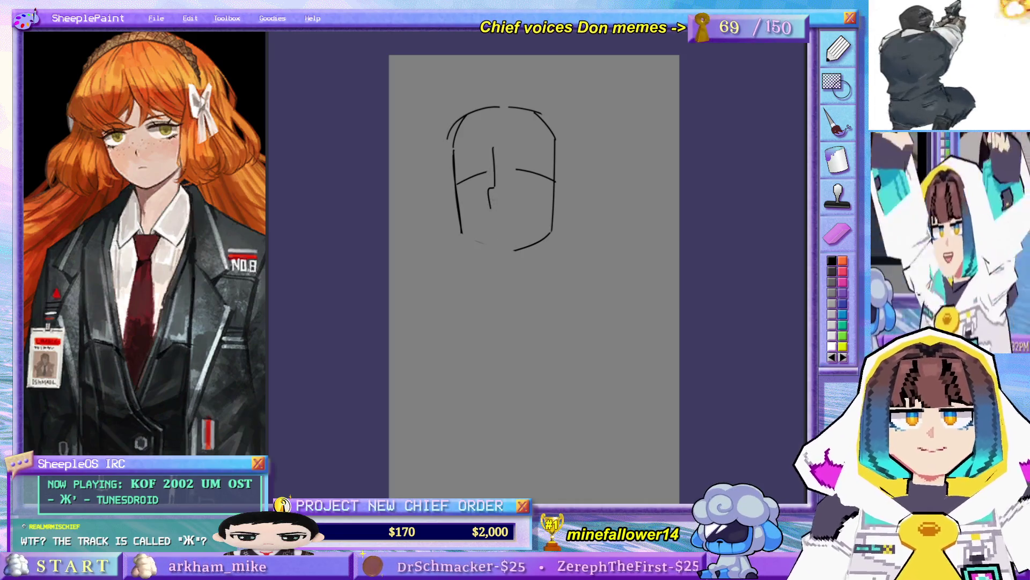
mouse_move(455, 192)
mouse_down()
mouse_move(463, 232)
mouse_move(454, 218)
mouse_move(483, 254)
mouse_move(549, 237)
mouse_move(558, 189)
mouse_move(553, 230)
mouse_up()
key(ctrl+z)
- Redraw the right jaw outline and chin, then mirror the canvas to check proportions
key(ctrl+z)
key(ctrl+z)
mouse_move(559, 187)
mouse_down()
mouse_move(553, 229)
mouse_move(499, 253)
mouse_up()
key(ctrl+z)
drag(554, 229, 503, 263)
key(ctrl+z)
key(ctrl+z)
key(ctrl+z)
key(ctrl+z)
key(m)
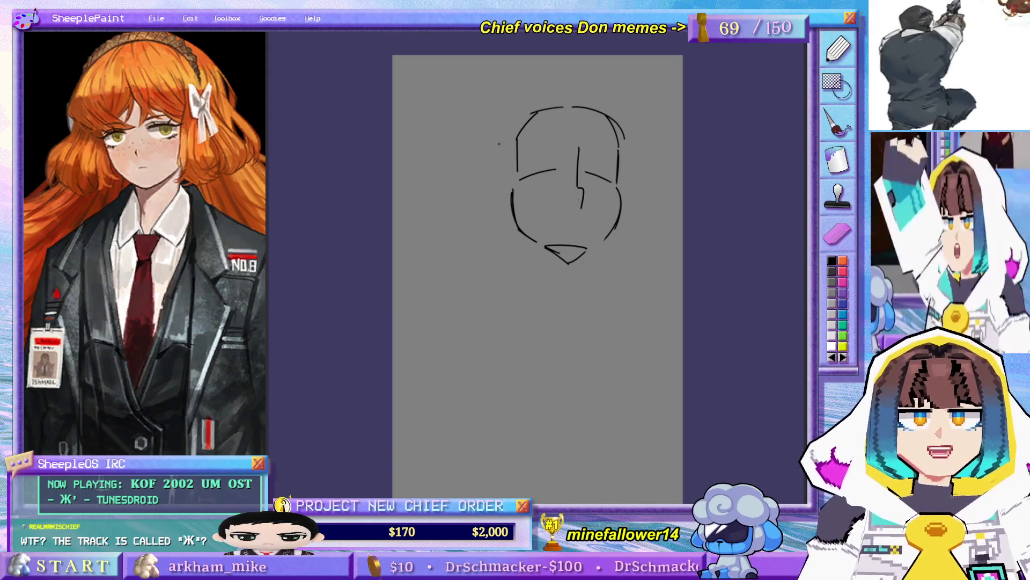
- Widen the skull with a redrawn top arc of the head
mouse_move(499, 132)
mouse_down()
mouse_move(500, 199)
mouse_move(588, 112)
mouse_up()
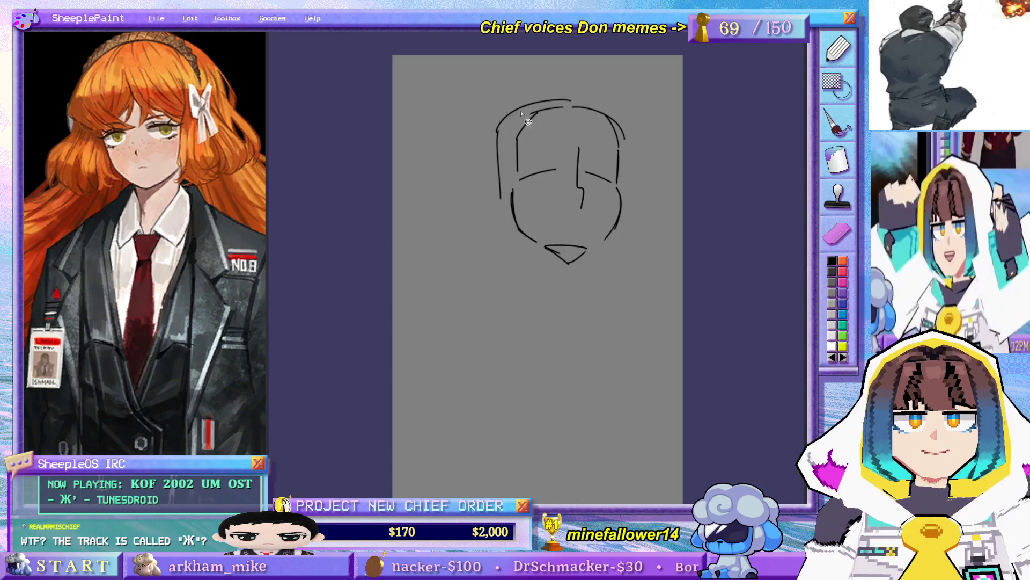
key(ctrl+z)
mouse_move(499, 126)
mouse_down()
mouse_move(561, 100)
mouse_move(527, 109)
mouse_move(613, 128)
mouse_up()
key(ctrl+z)
key(ctrl+z)
key(ctrl+z)
mouse_move(526, 110)
mouse_down()
mouse_move(613, 126)
mouse_move(615, 118)
mouse_up()
key(ctrl+z)
key(ctrl+z)
drag(529, 106, 611, 126)
key(ctrl+z)
drag(530, 106, 613, 119)
key(ctrl+z)
mouse_move(529, 106)
mouse_down()
mouse_move(590, 110)
mouse_move(599, 122)
mouse_up()
key(ctrl+z)
- Extend the head's right side down from the top and rework the inner upper-left stroke
key(ctrl+z)
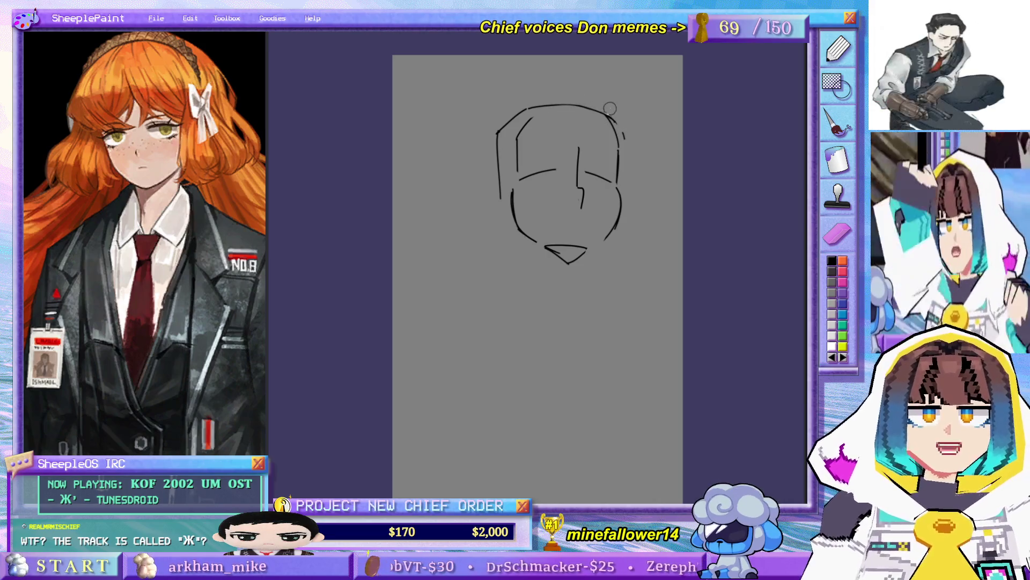
drag(608, 115, 619, 155)
key(ctrl+z)
mouse_move(541, 109)
mouse_down()
mouse_move(517, 139)
mouse_move(591, 112)
mouse_up()
key(ctrl+z)
key(ctrl+z)
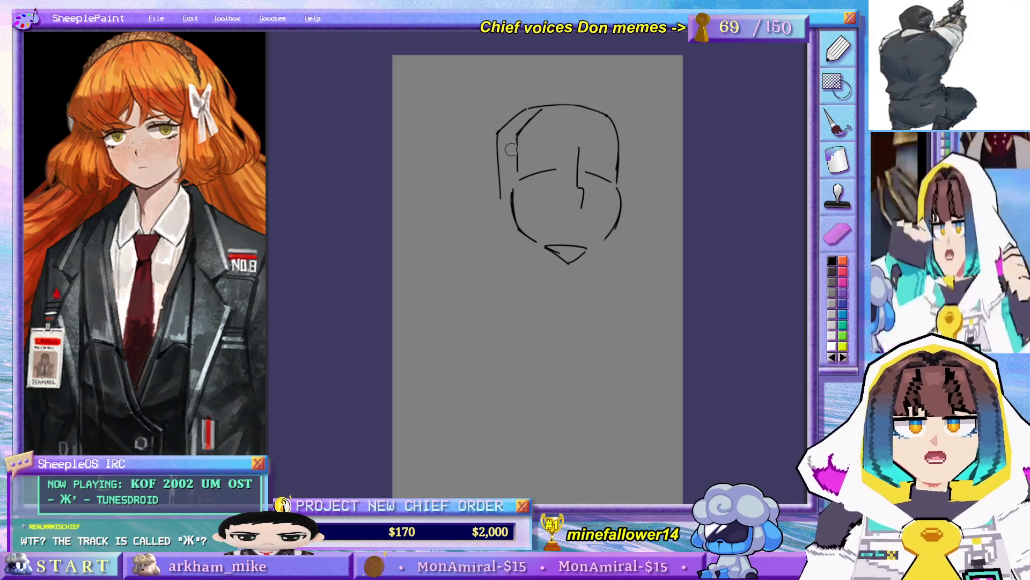
- Redraw the left side of the head and add a neck line below the jaw
key(ctrl+z)
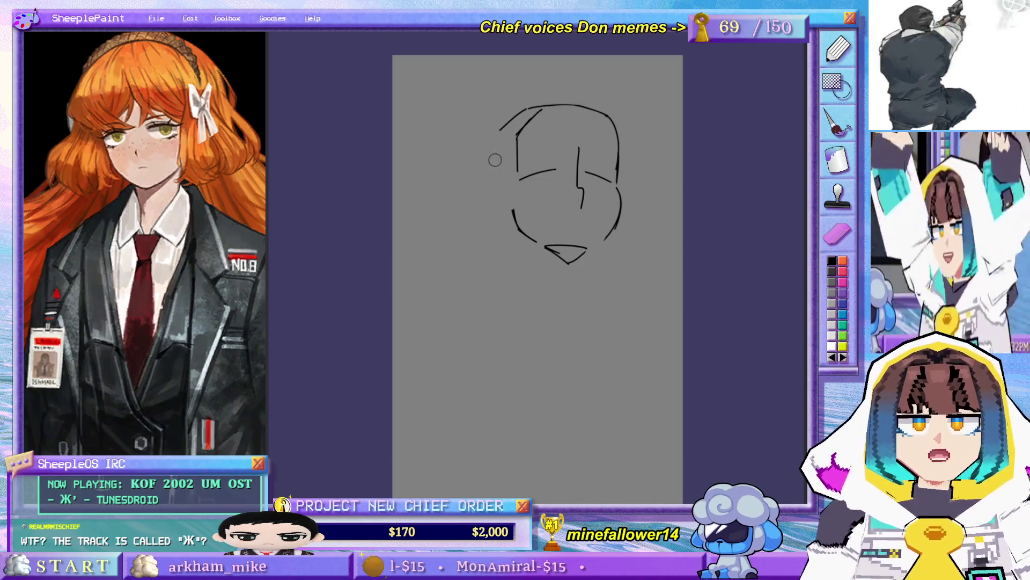
drag(487, 139, 487, 206)
key(ctrl+z)
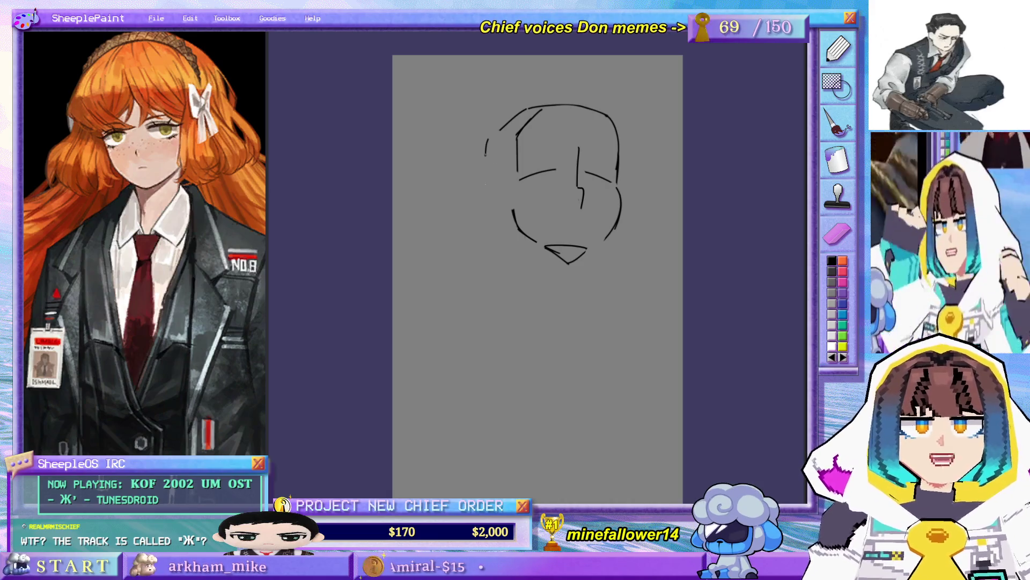
drag(487, 149, 487, 206)
key(ctrl+z)
drag(485, 141, 490, 214)
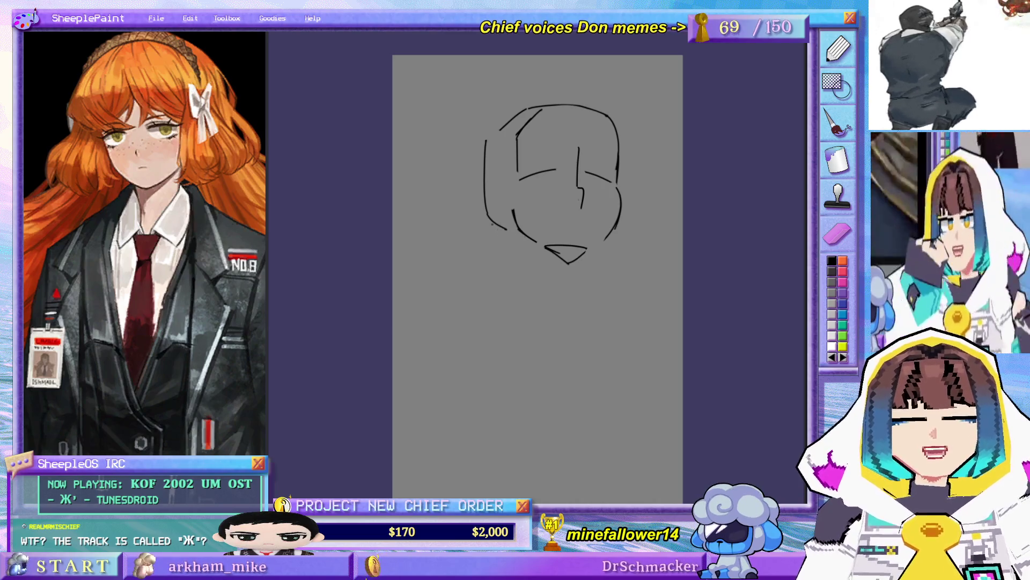
drag(514, 234, 519, 286)
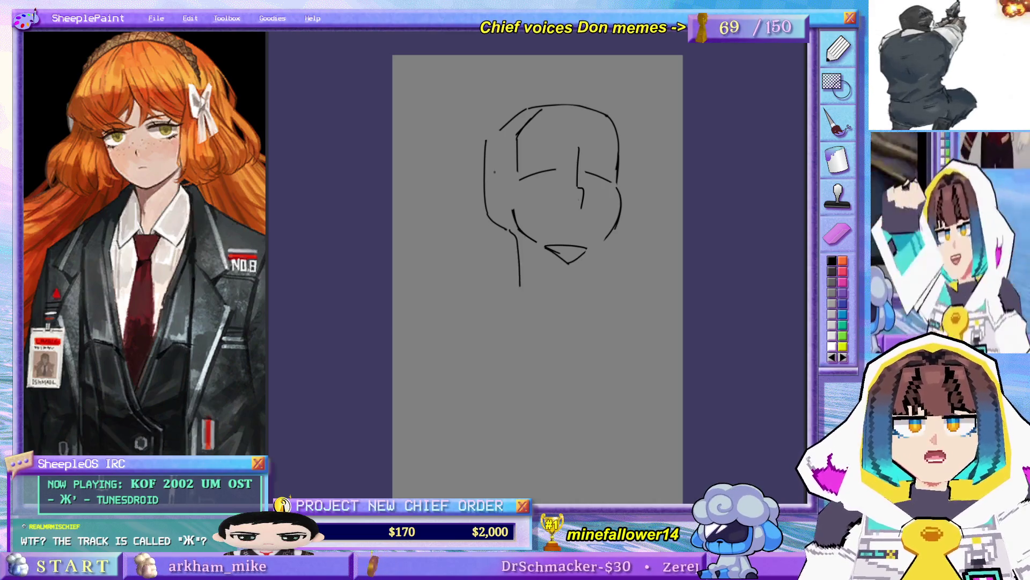
- Push the left face side outward, add a top-left head curve and an arched stroke above the nose
drag(483, 143, 485, 209)
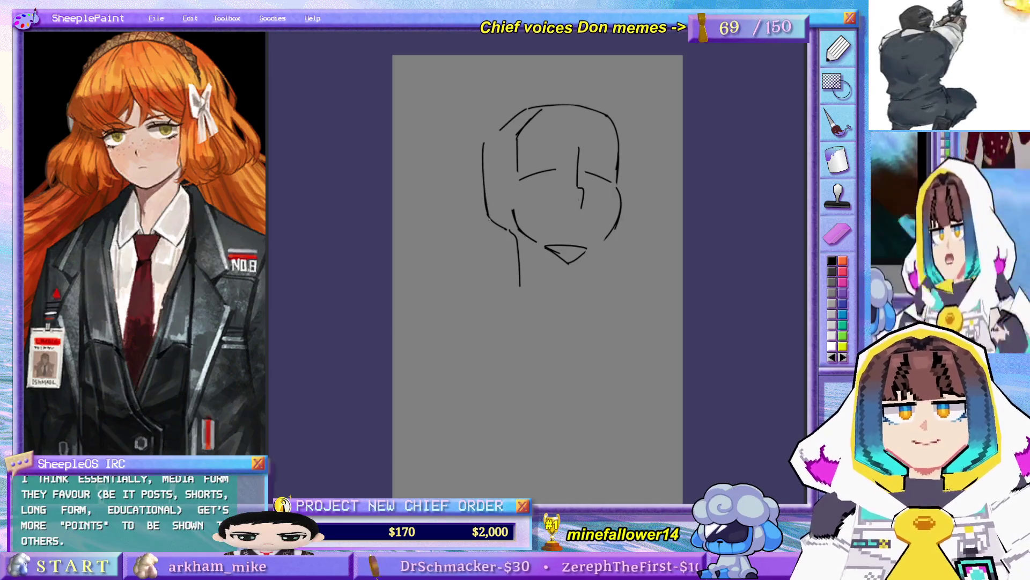
drag(483, 137, 529, 107)
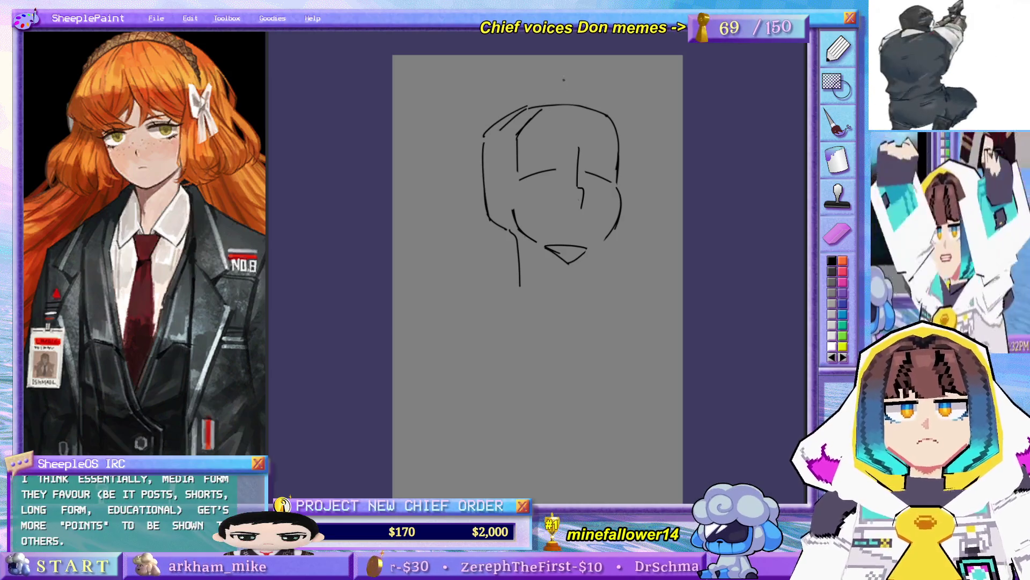
drag(536, 224, 566, 226)
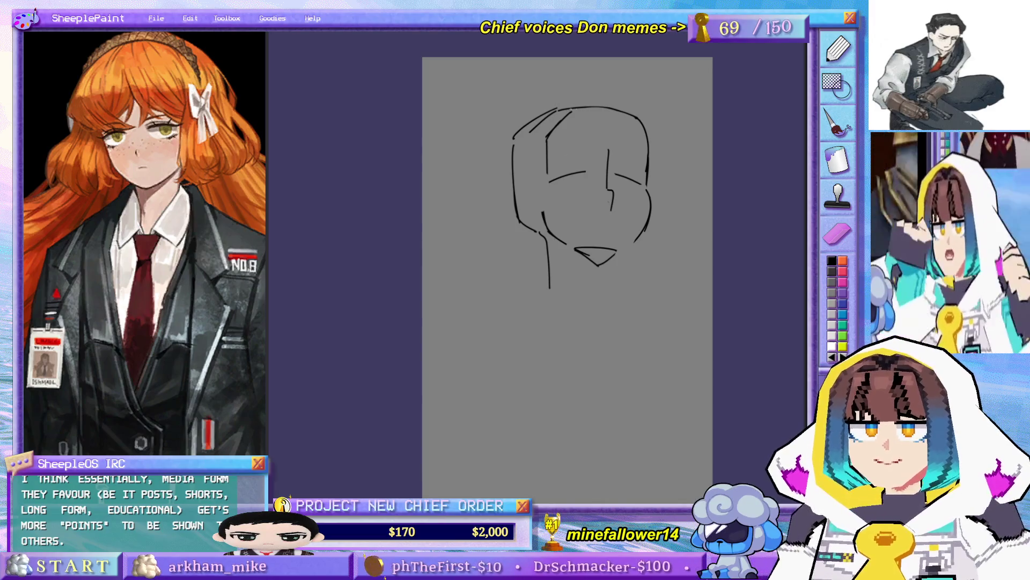
drag(585, 167, 574, 172)
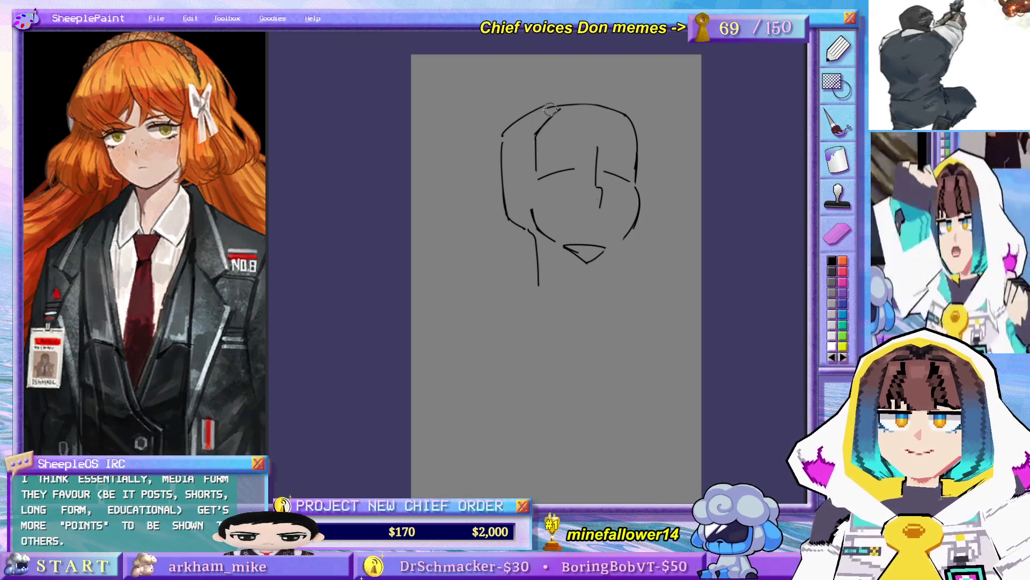
drag(538, 106, 549, 107)
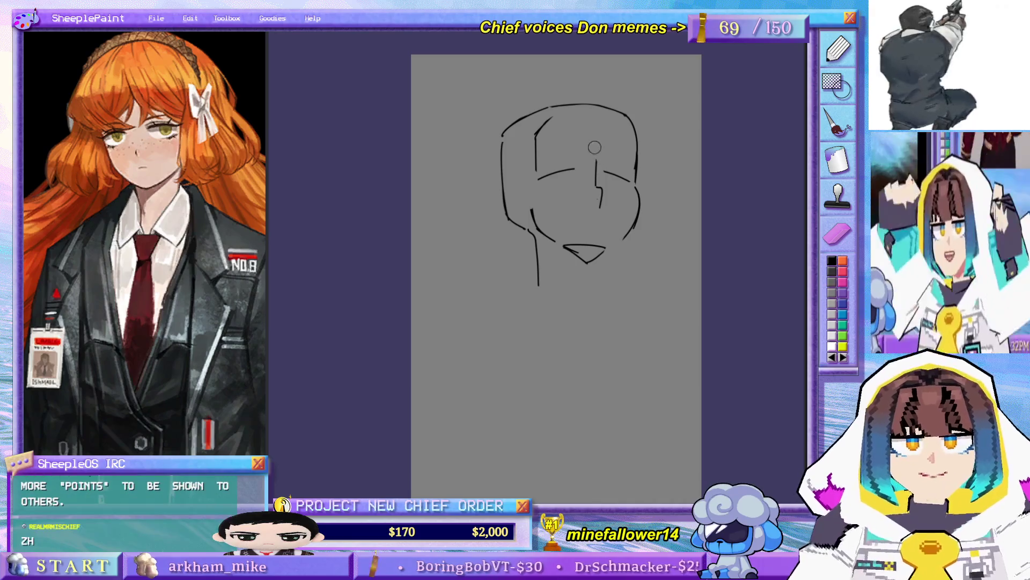
mouse_move(586, 170)
mouse_down()
mouse_move(600, 169)
mouse_move(606, 216)
mouse_up()
- Restore the deleted nose strokes, redraw the neck as one curve and add right jaw, neck and collar lines
key(Delete)
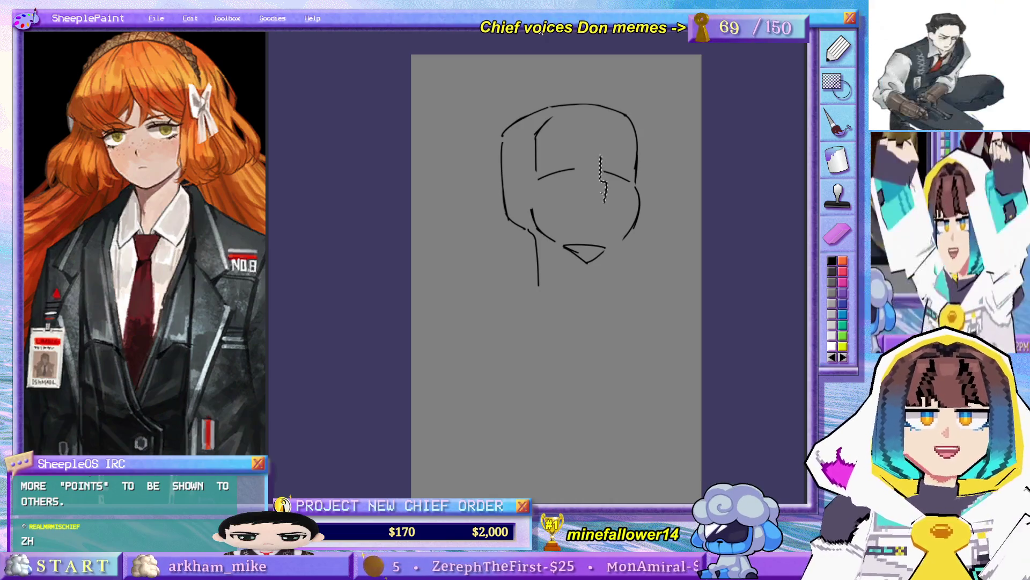
key(ctrl+z)
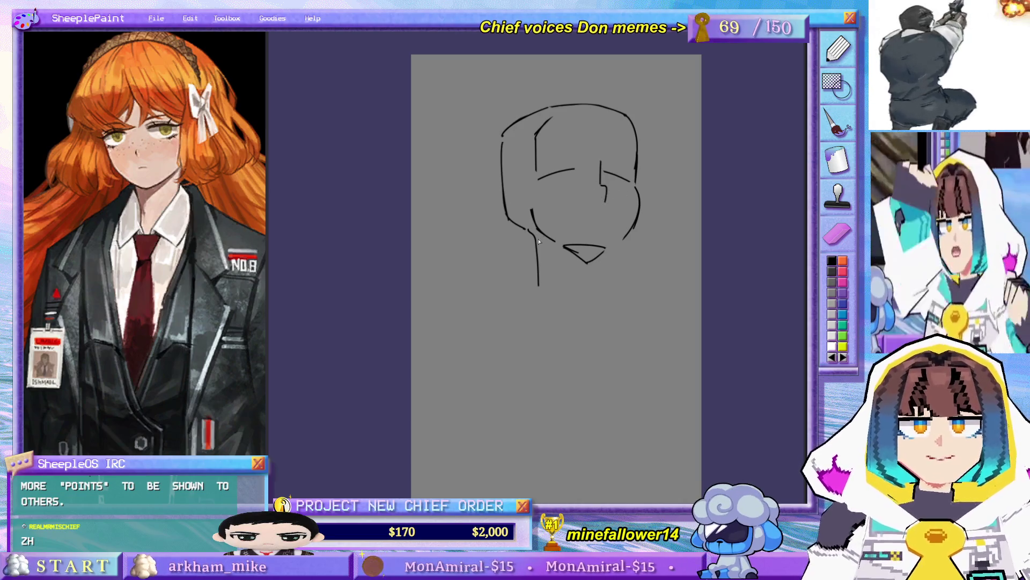
drag(526, 235, 538, 282)
drag(637, 185, 601, 250)
drag(596, 255, 597, 293)
mouse_move(539, 284)
mouse_down()
mouse_move(612, 299)
mouse_move(567, 314)
mouse_move(668, 310)
mouse_up()
- Undo the collar stroke, retry the neck line, then clear the entire sketch from the canvas
key(ctrl+z)
key(ctrl+y)
key(ctrl+z)
drag(568, 254, 571, 317)
key(ctrl+z)
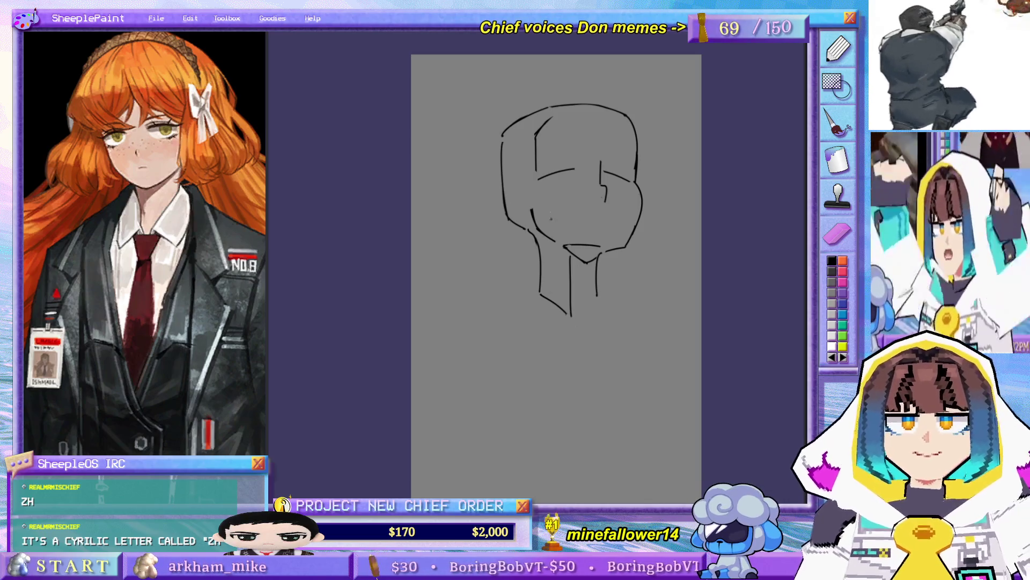
key(Delete)
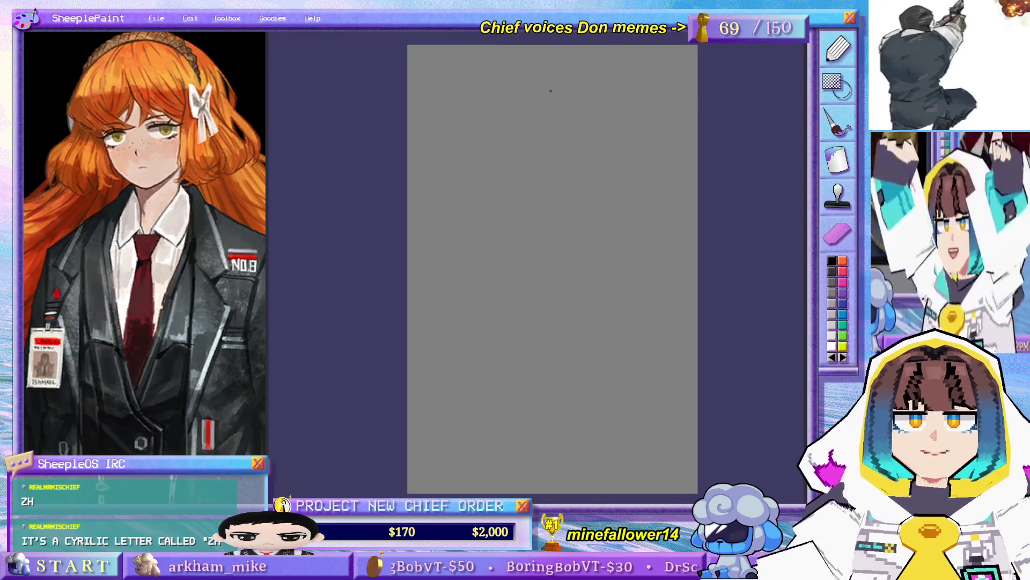
mouse_move(558, 112)
mouse_down()
mouse_move(554, 253)
mouse_move(555, 216)
mouse_up()
- Draw a new vertical centre line and the top arc of the head
key(ctrl+z)
key(ctrl+z)
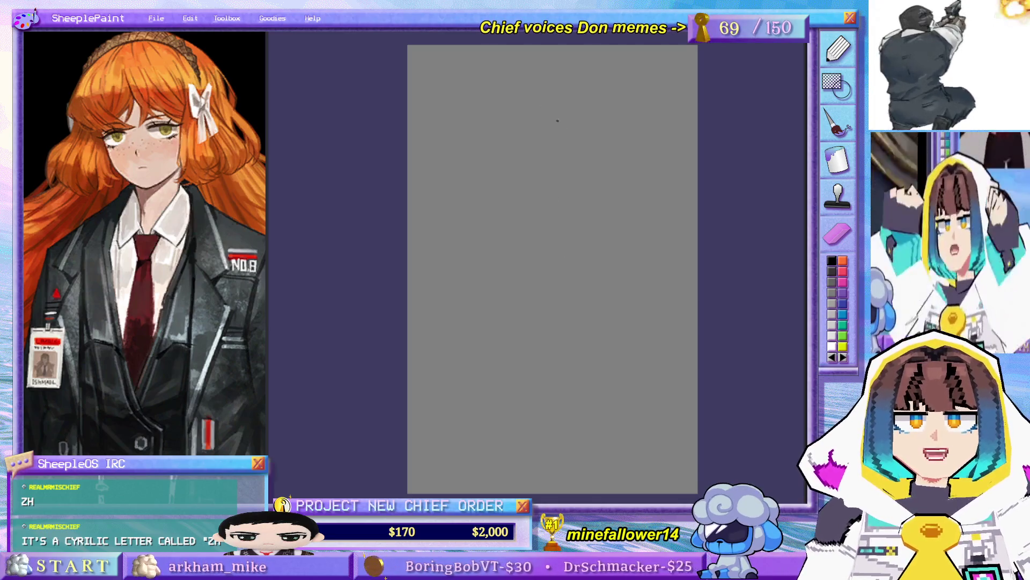
drag(558, 118, 554, 254)
drag(504, 134, 617, 135)
key(ctrl+z)
mouse_move(514, 127)
mouse_down()
mouse_move(615, 145)
mouse_move(616, 221)
mouse_up()
- Draw the right and left sides of the head
key(ctrl+z)
drag(616, 146, 609, 240)
drag(507, 134, 509, 222)
key(ctrl+z)
drag(506, 134, 504, 198)
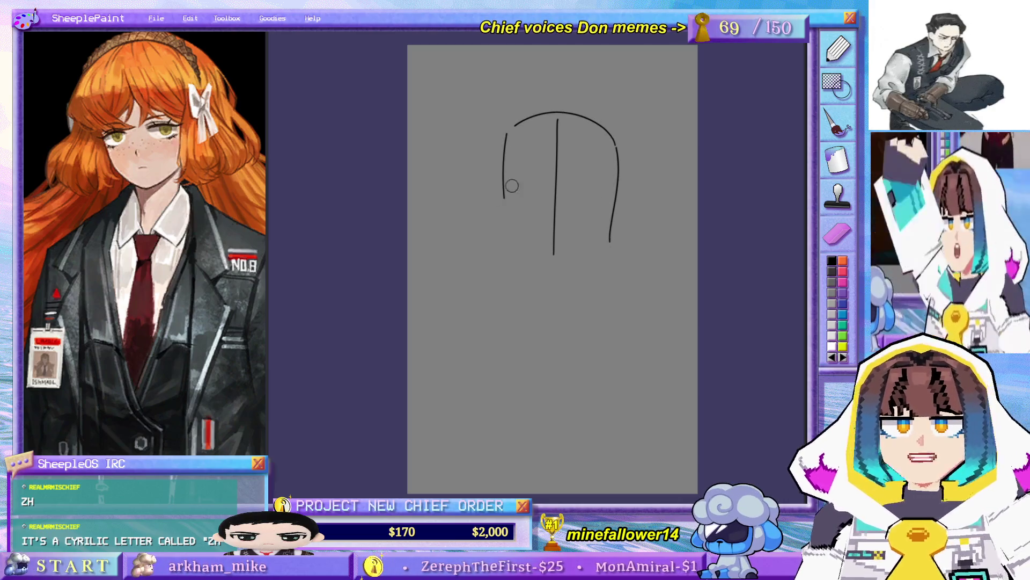
drag(584, 205, 600, 221)
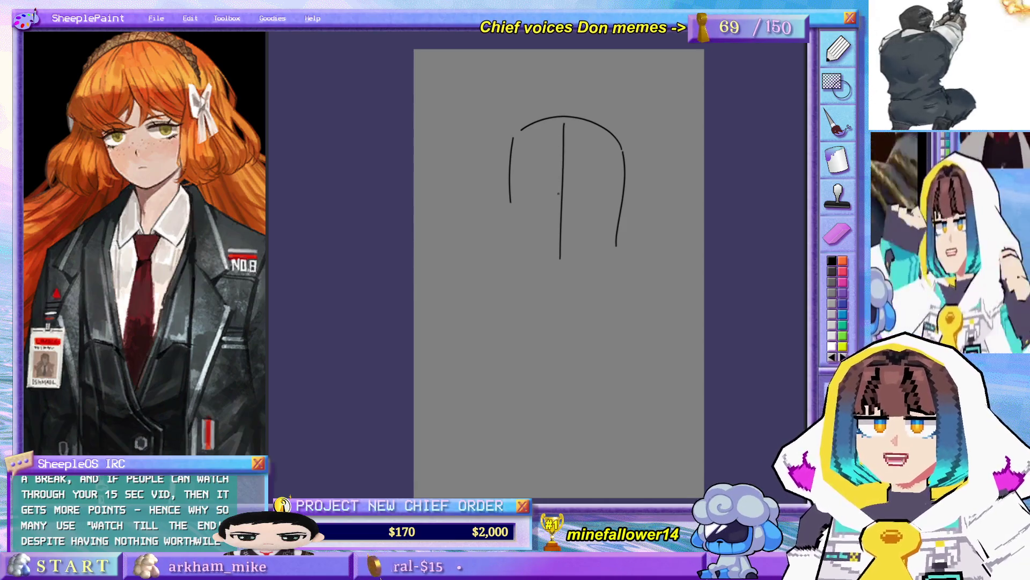
- Draw a flatter left brow line and the right brow arc
key(ctrl+z)
drag(534, 164, 548, 163)
key(ctrl+z)
key(ctrl+z)
key(ctrl+z)
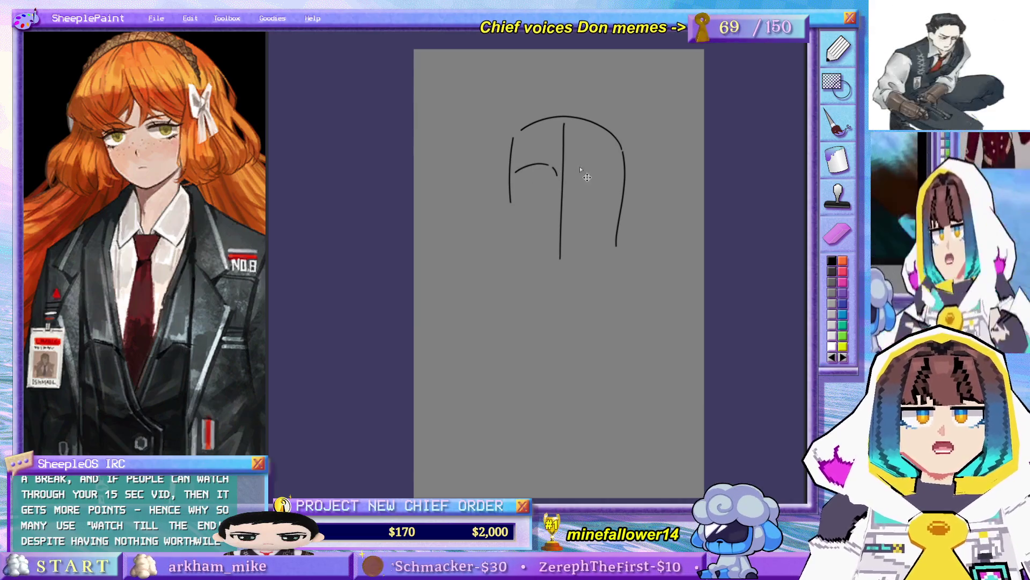
mouse_move(573, 175)
mouse_down()
mouse_move(617, 171)
mouse_move(604, 172)
mouse_move(558, 222)
mouse_move(558, 254)
mouse_up()
key(ctrl+z)
- Draw the nose line with a small hook, refining it with the eraser
key(e)
key(p)
drag(569, 178, 569, 221)
key(ctrl+z)
key(ctrl+z)
mouse_move(570, 184)
mouse_down()
mouse_move(568, 233)
mouse_move(572, 221)
mouse_move(617, 247)
mouse_up()
key(e)
key(p)
key(ctrl+z)
- Draw the right jaw as a long curve, the chin curve and a longer left face side
drag(626, 204, 609, 272)
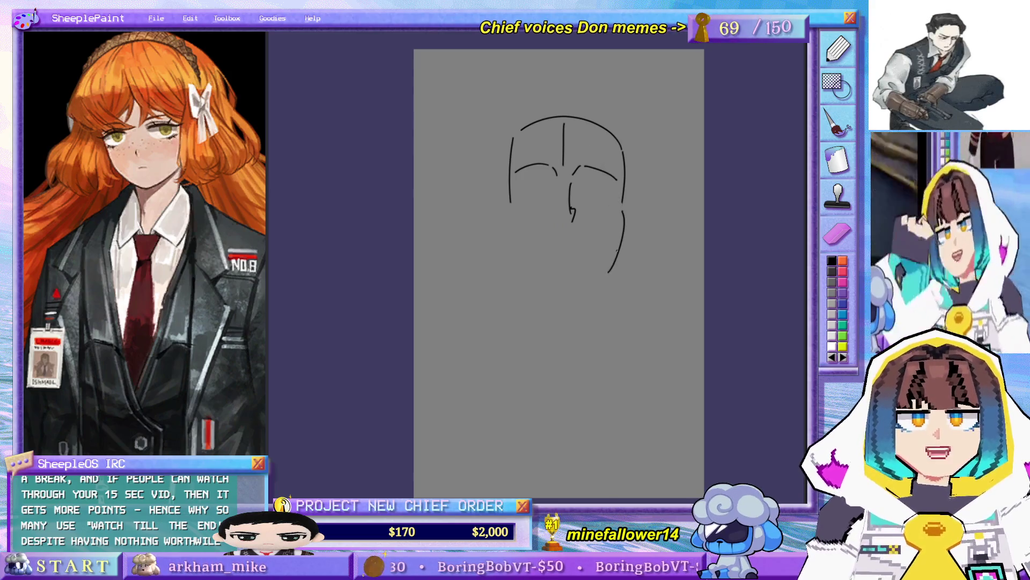
key(ctrl+z)
drag(626, 211, 600, 278)
key(ctrl+z)
mouse_move(539, 270)
mouse_down()
mouse_move(588, 272)
mouse_move(562, 293)
mouse_move(552, 287)
mouse_move(562, 293)
mouse_up()
key(ctrl+z)
key(ctrl+z)
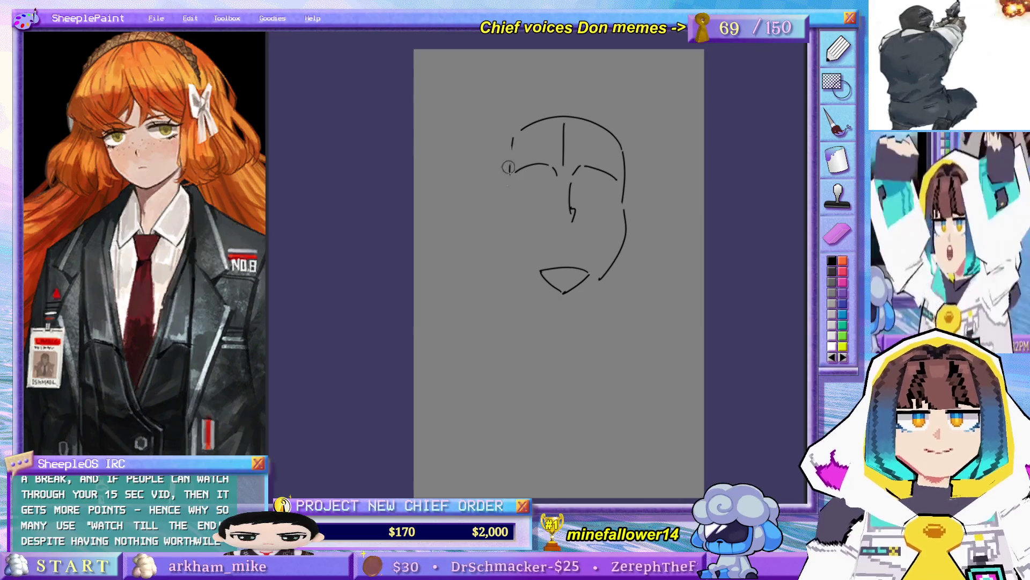
drag(504, 146, 507, 216)
- Rough in the left jaw curve and erase the chin ends below it
key(ctrl+z)
drag(504, 146, 520, 272)
key(ctrl+z)
drag(507, 215, 541, 278)
key(ctrl+z)
mouse_move(507, 215)
mouse_down()
mouse_move(529, 273)
mouse_move(516, 256)
mouse_up()
key(ctrl+z)
key(ctrl+z)
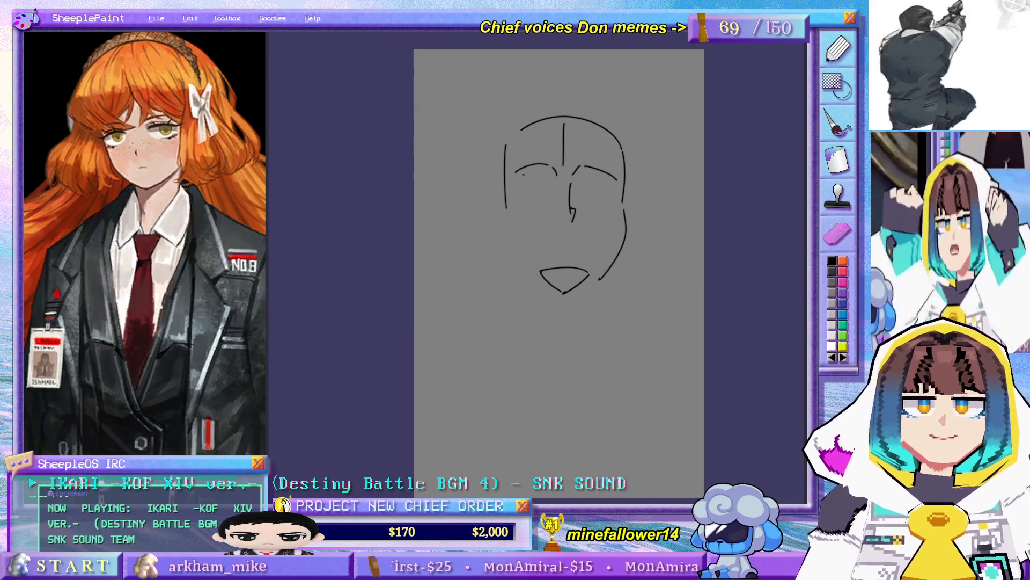
mouse_move(574, 275)
mouse_down()
mouse_move(553, 273)
mouse_move(575, 279)
mouse_move(552, 283)
mouse_up()
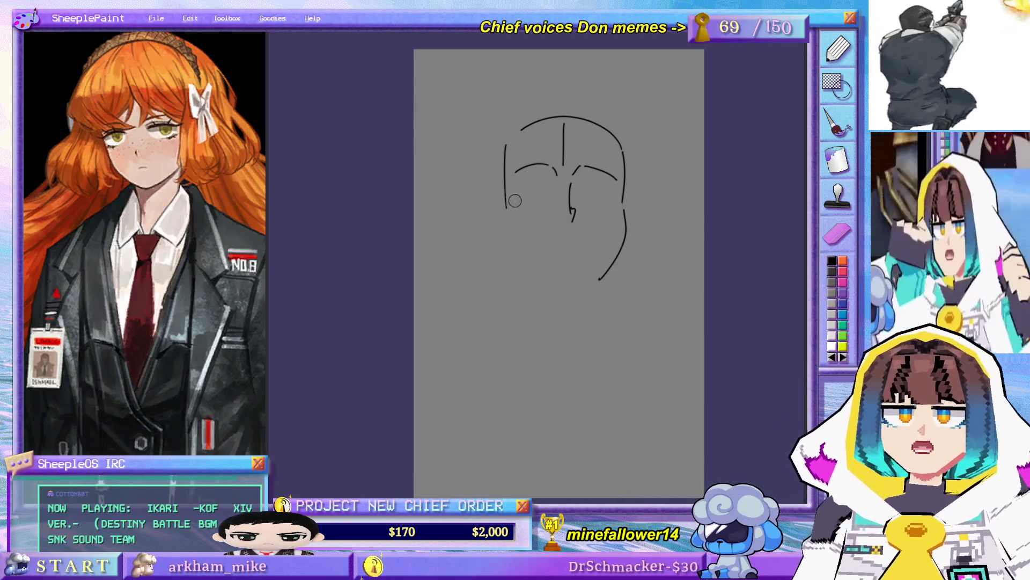
mouse_move(501, 220)
mouse_down()
mouse_move(505, 210)
mouse_move(542, 282)
mouse_up()
key(ctrl+z)
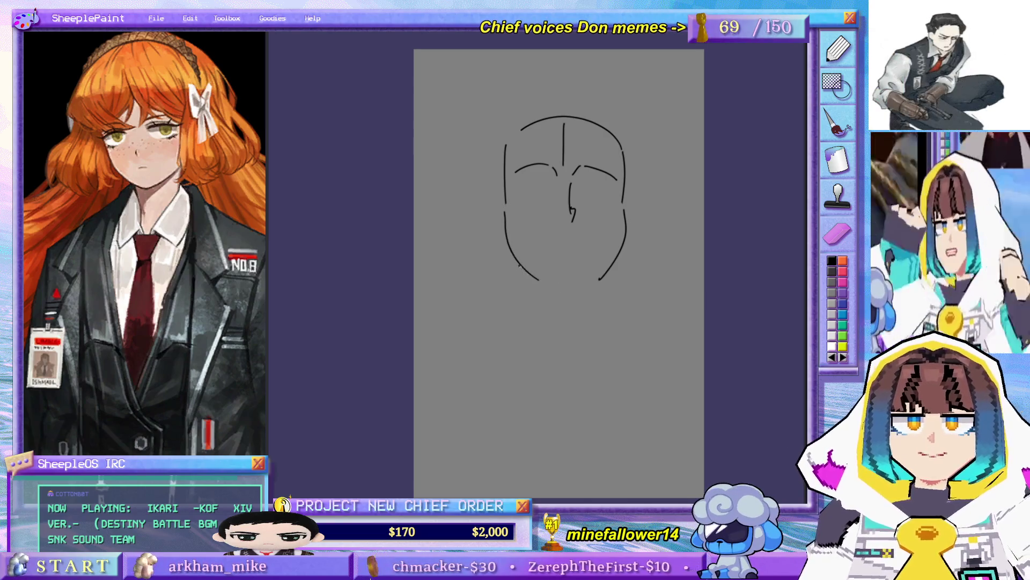
- Replace the hooked nose with a short vertical nose line
key(ctrl+z)
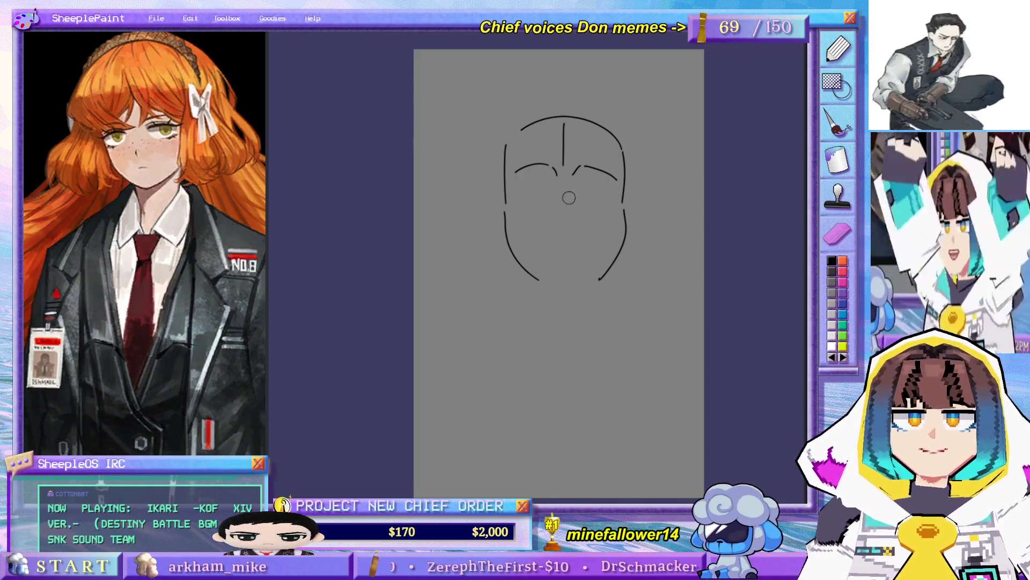
drag(565, 178, 566, 226)
key(ctrl+z)
drag(565, 184, 565, 229)
key(ctrl+z)
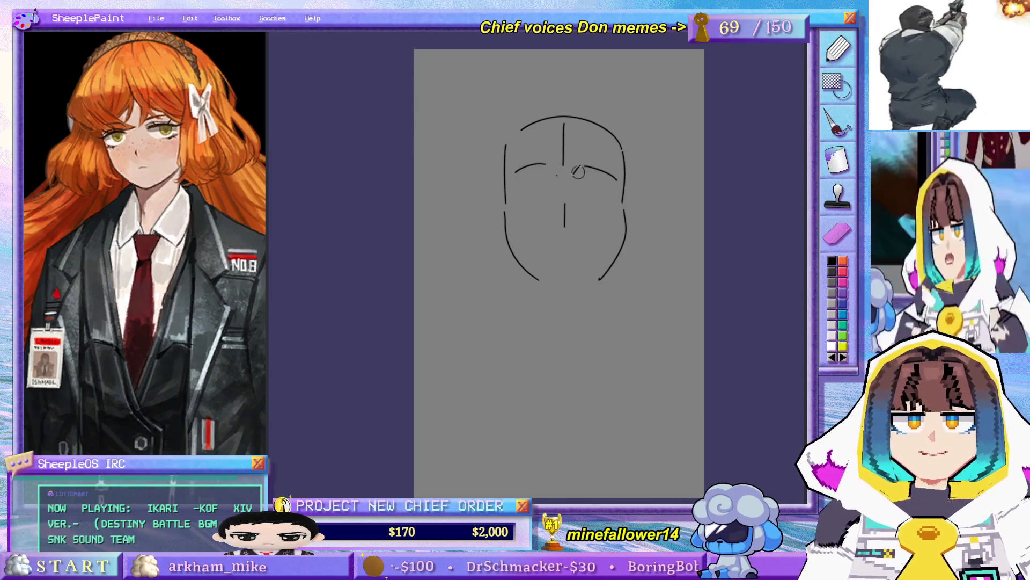
- Draw the right eye's upper lid and a stroke beneath it
mouse_move(574, 182)
mouse_down()
mouse_move(616, 191)
mouse_move(615, 181)
mouse_up()
key(ctrl+z)
key(ctrl+z)
key(ctrl+z)
key(ctrl+z)
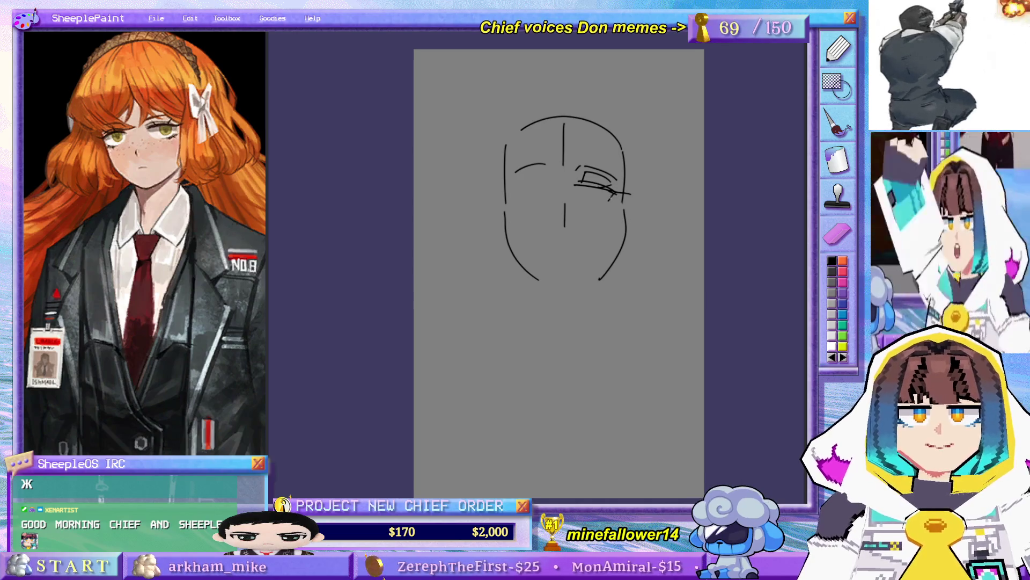
drag(581, 201, 601, 203)
- Remove the under-eye stroke, erase the lower centre guideline, and draw a diagonal nose stroke
key(ctrl+z)
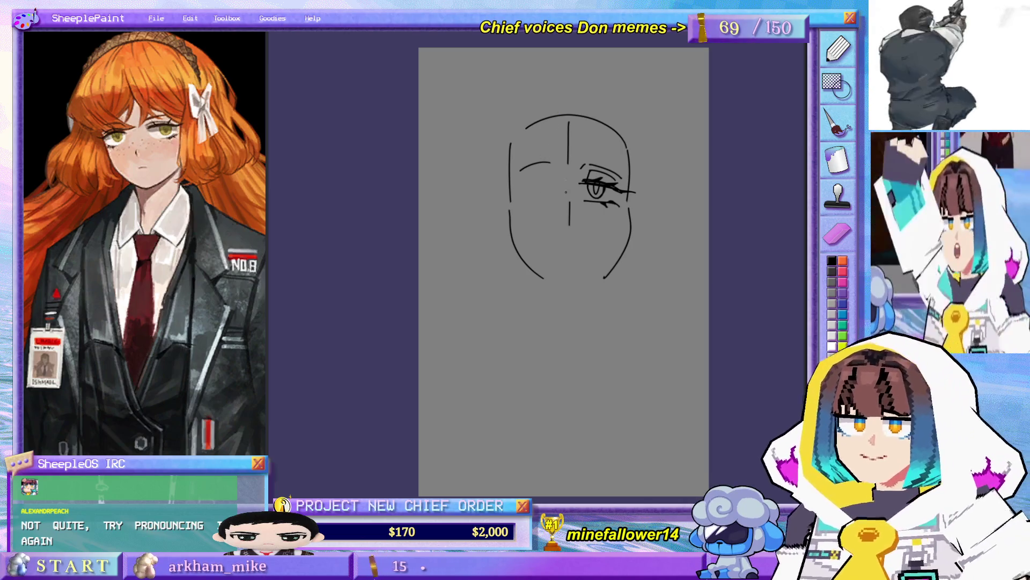
scroll(555, 231, up, 3)
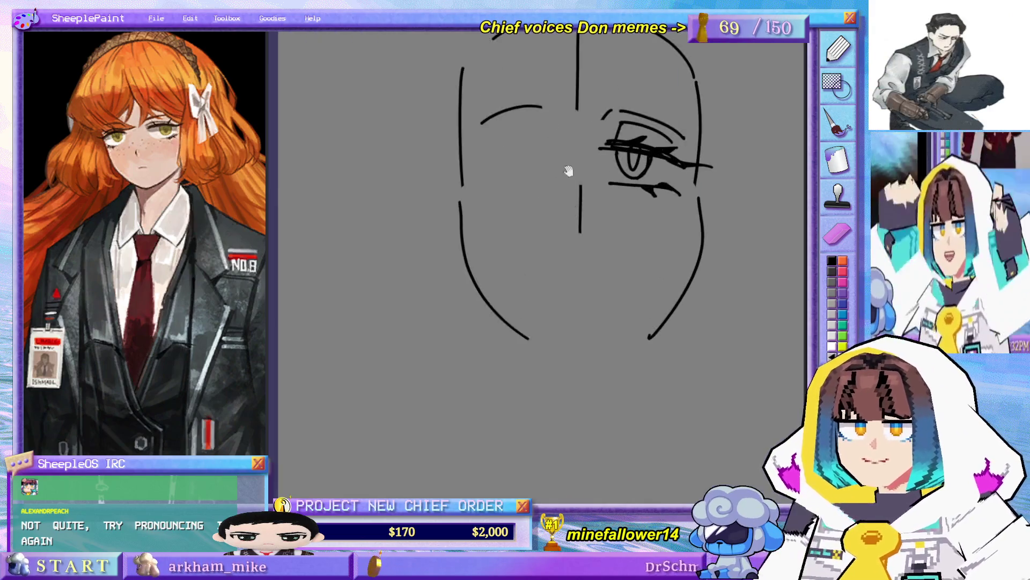
scroll(562, 214, up, 2)
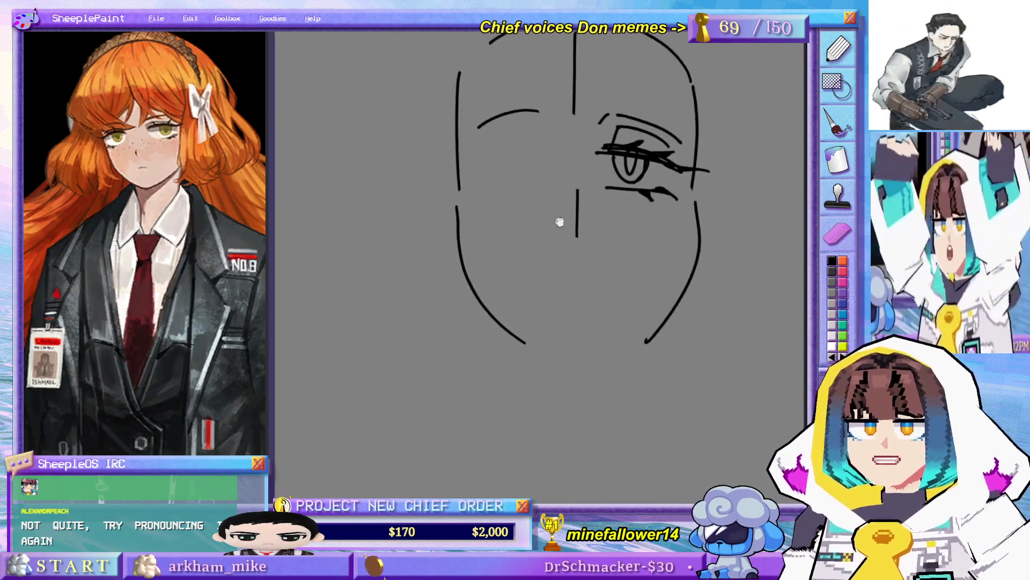
scroll(543, 249, down, 2)
scroll(553, 199, down, 2)
scroll(547, 259, up, 2)
scroll(547, 259, up, 1)
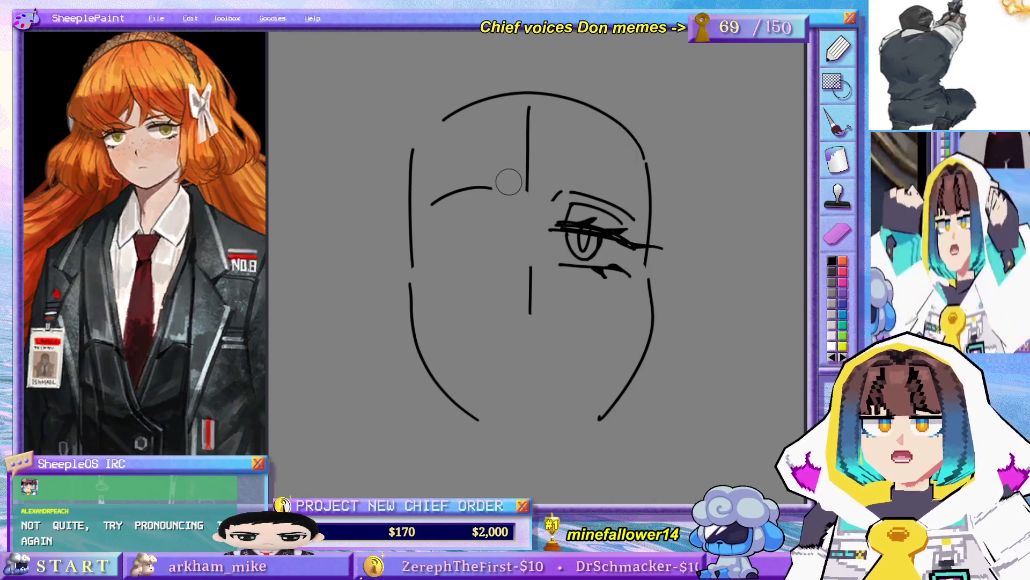
scroll(552, 253, down, 3)
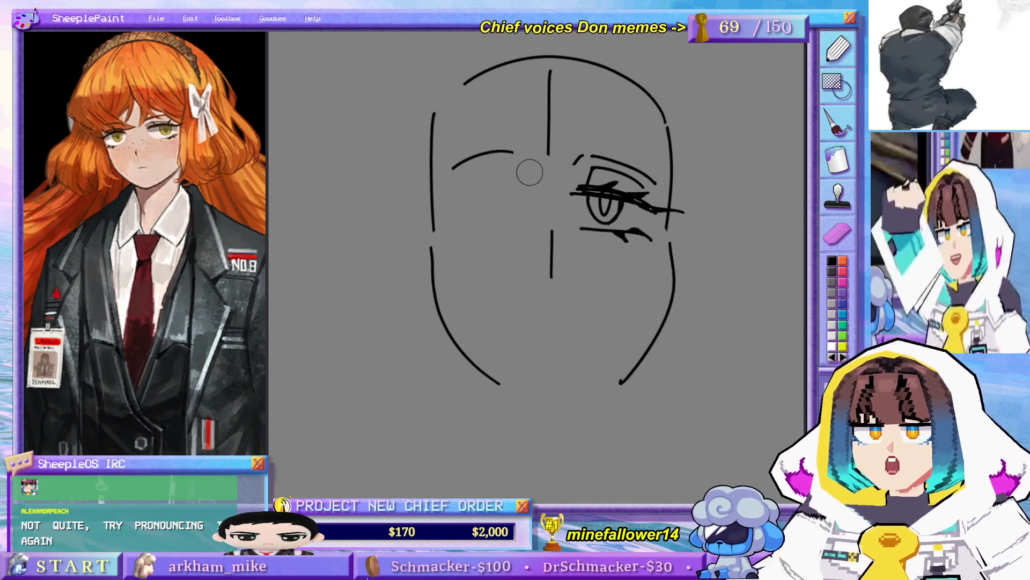
scroll(526, 194, up, 1)
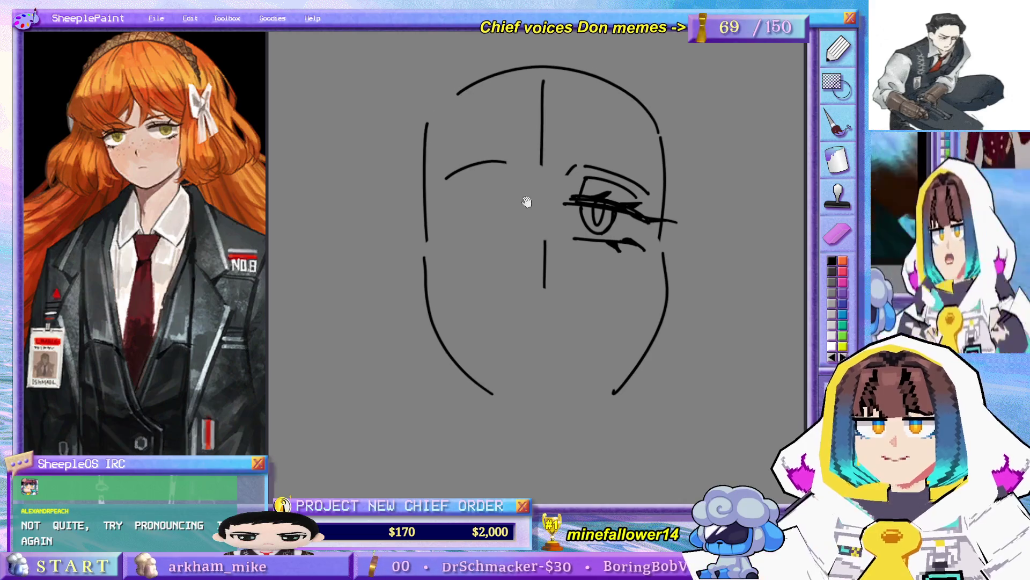
mouse_move(540, 133)
mouse_down()
mouse_move(525, 146)
mouse_move(534, 143)
mouse_move(539, 176)
mouse_move(545, 98)
mouse_move(538, 122)
mouse_move(529, 110)
mouse_move(536, 248)
mouse_up()
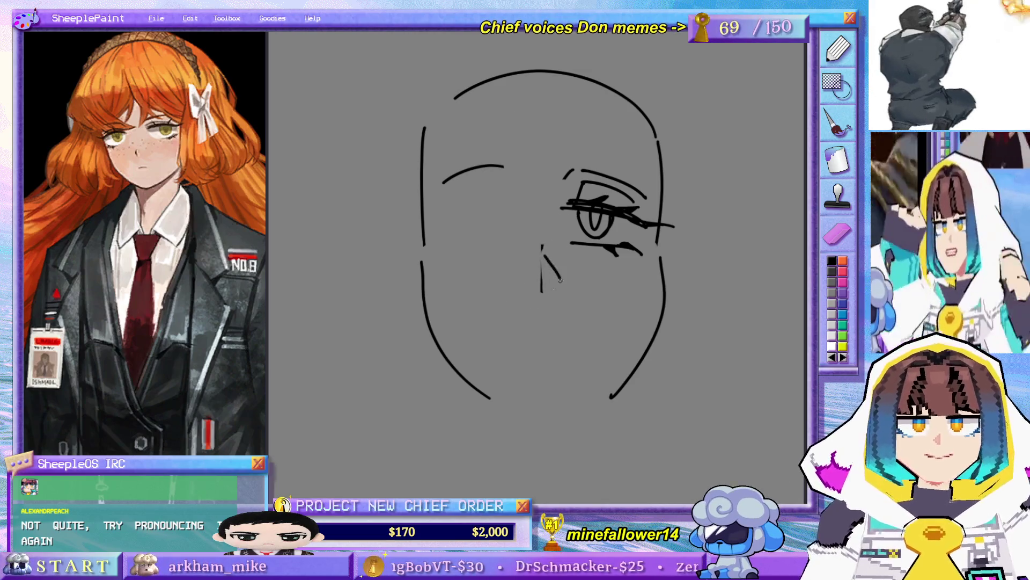
mouse_move(555, 283)
mouse_down()
mouse_move(538, 296)
mouse_move(554, 276)
mouse_up()
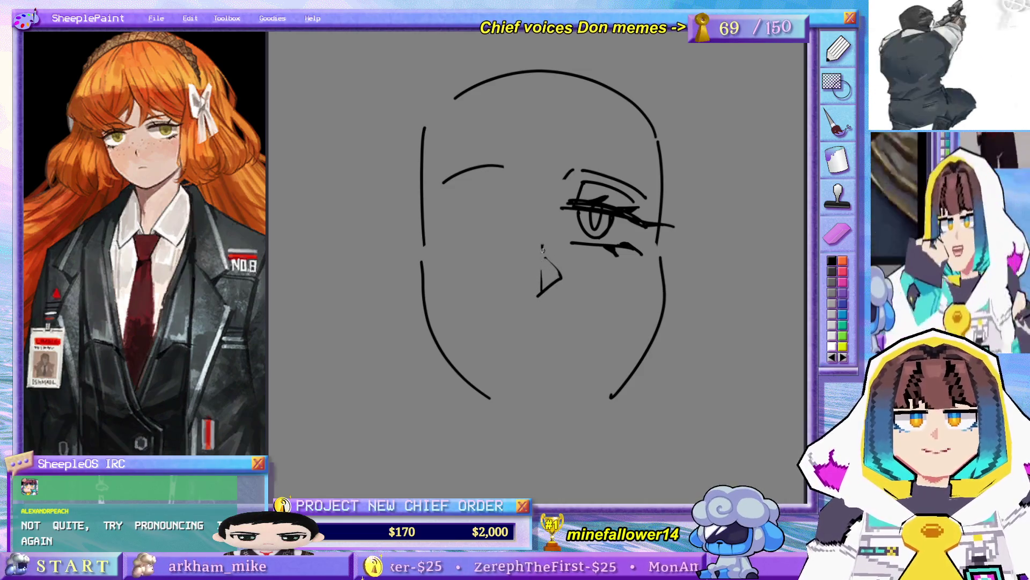
- Erase stray nose and upper-lid strokes, then redraw a higher eyebrow over the right eye
drag(552, 253, 535, 282)
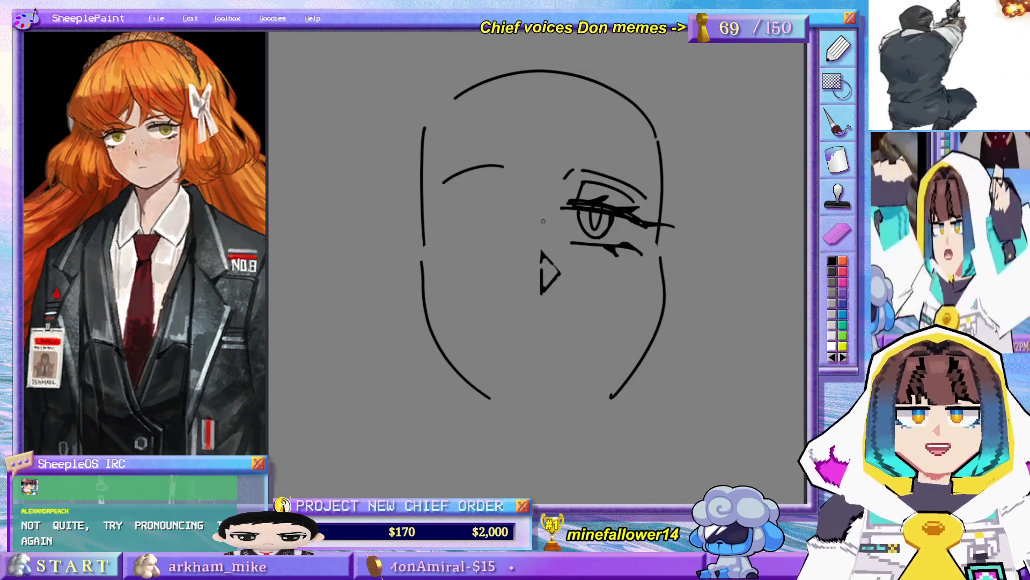
mouse_move(566, 168)
mouse_down()
mouse_move(626, 189)
mouse_move(594, 168)
mouse_move(582, 177)
mouse_move(599, 167)
mouse_move(640, 183)
mouse_move(604, 160)
mouse_move(644, 185)
mouse_up()
key(b)
key(ctrl+z)
key(ctrl+z)
drag(563, 160, 642, 184)
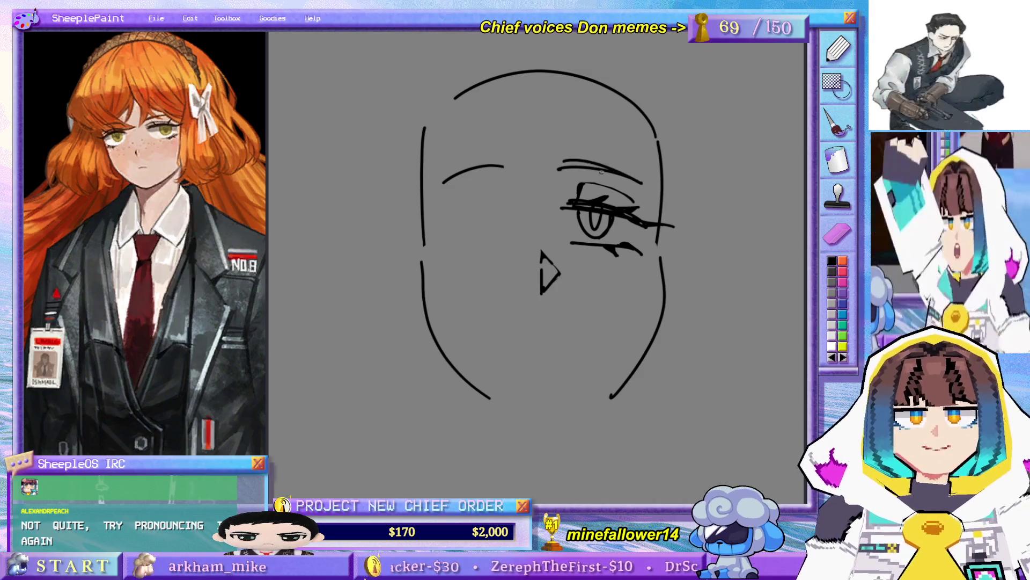
- Erase the nose's upper diagonal, leaving a small tick above a lower V
key(e)
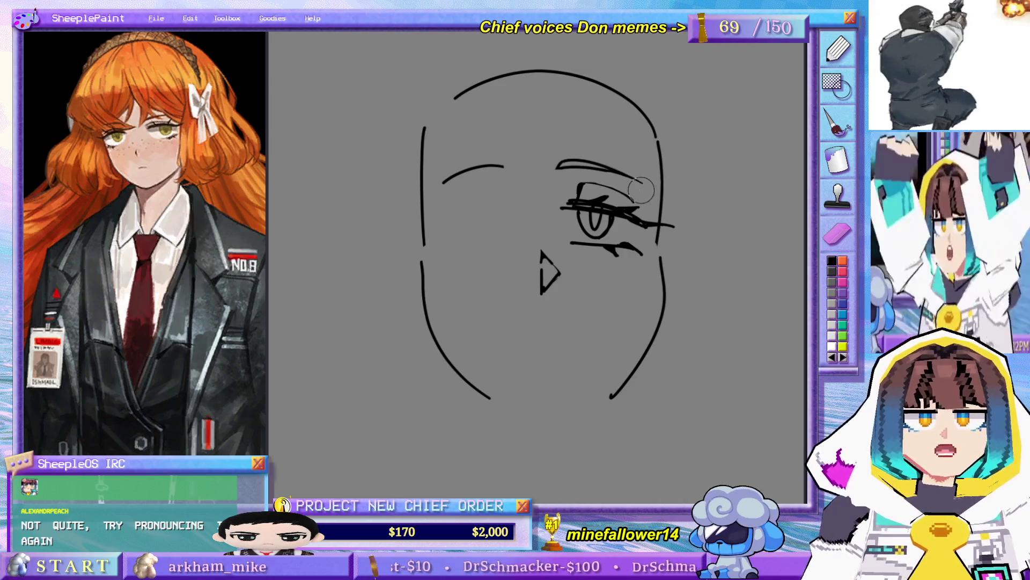
key(e)
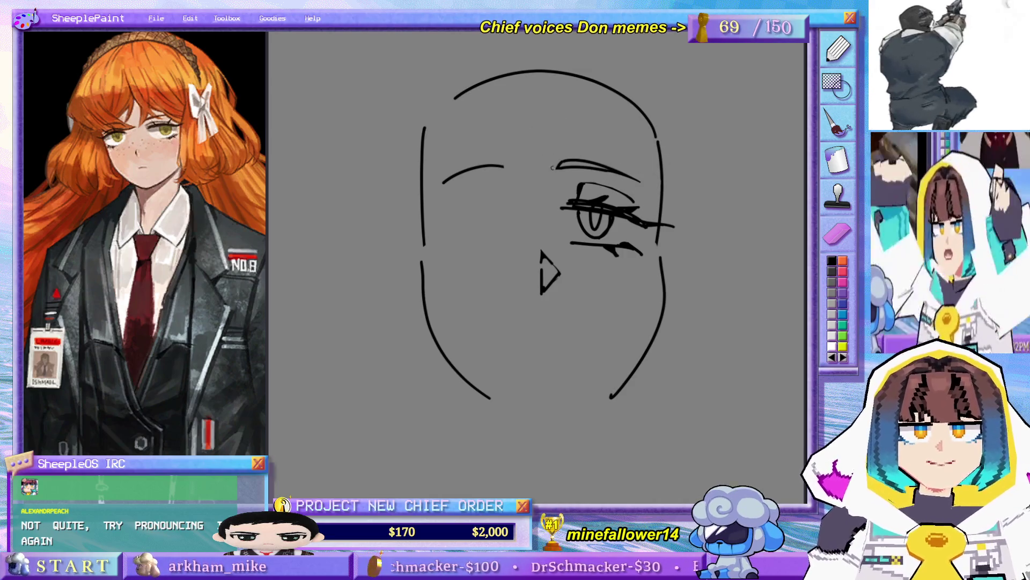
mouse_move(539, 143)
mouse_down()
mouse_move(548, 93)
mouse_move(542, 130)
mouse_up()
key(e)
drag(561, 246, 551, 247)
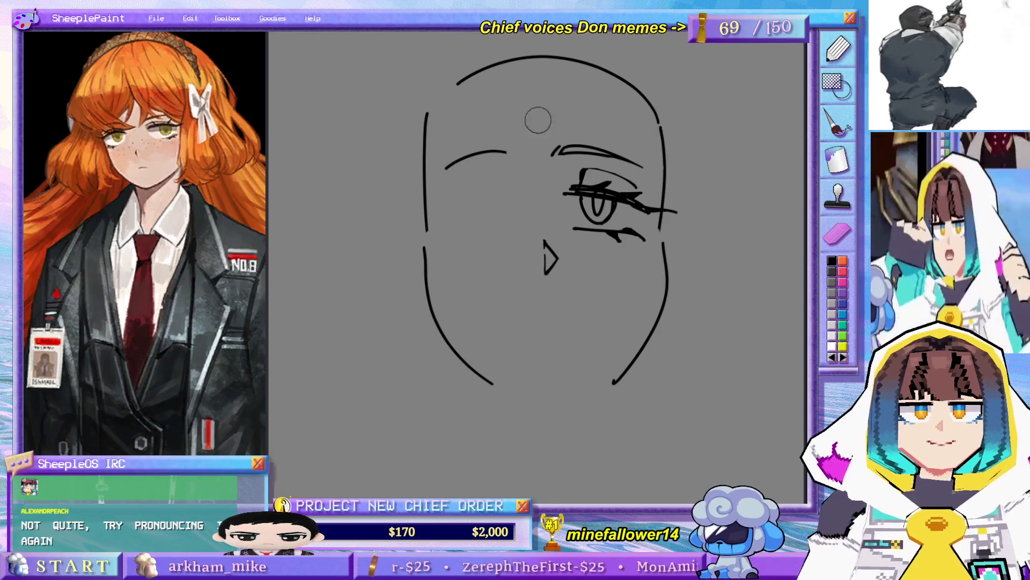
key(ctrl+z)
- Restore the left eyebrow stroke with undo/redo and redraw the brow
key(ctrl+y)
key(ctrl+z)
key(ctrl+y)
mouse_move(441, 167)
mouse_down()
mouse_move(502, 155)
mouse_move(486, 149)
mouse_up()
key(ctrl+z)
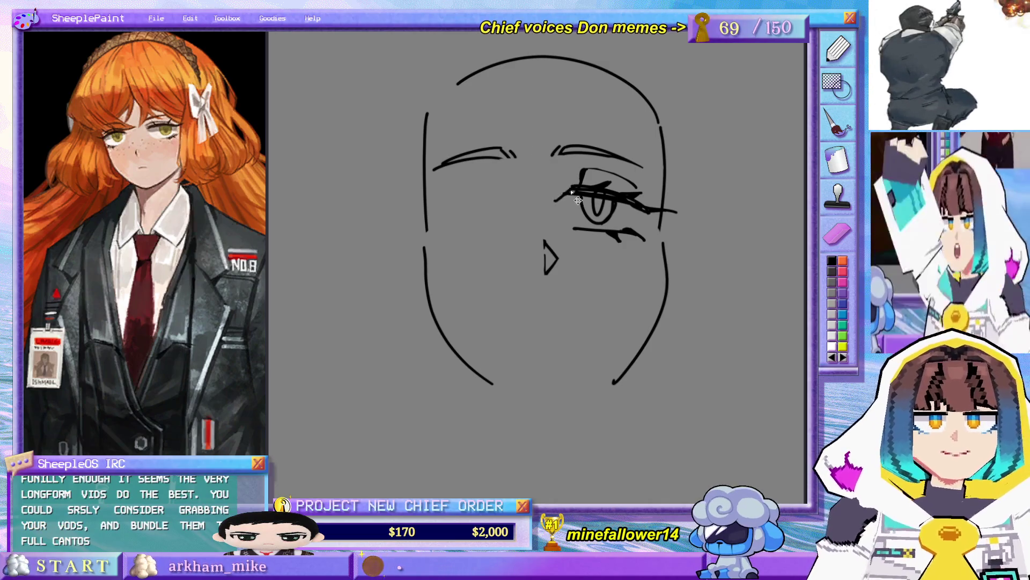
- Remove the stray inner and overshooting lashes, then paint the right eye's outer wing black
key(ctrl+z)
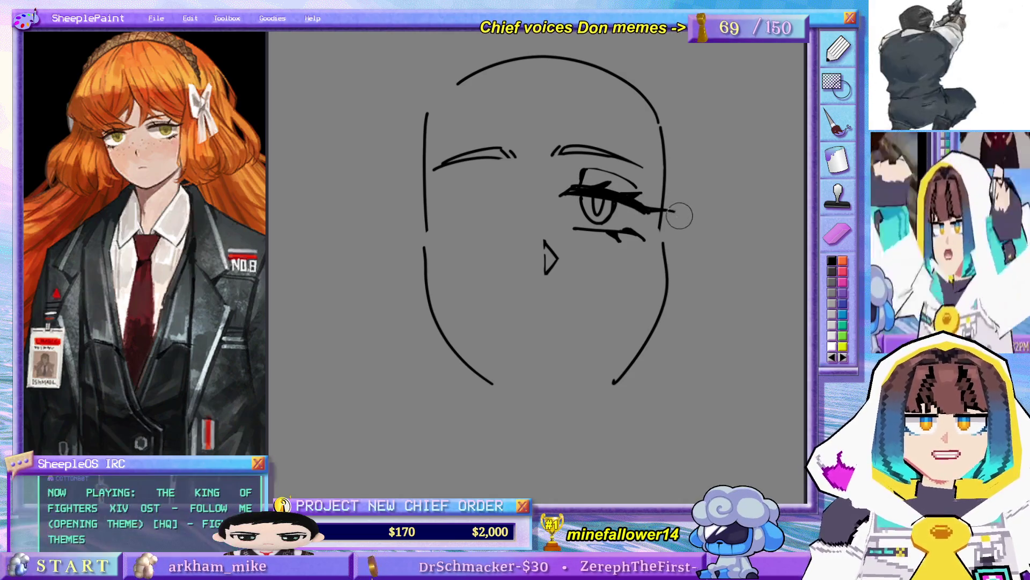
key(ctrl+z)
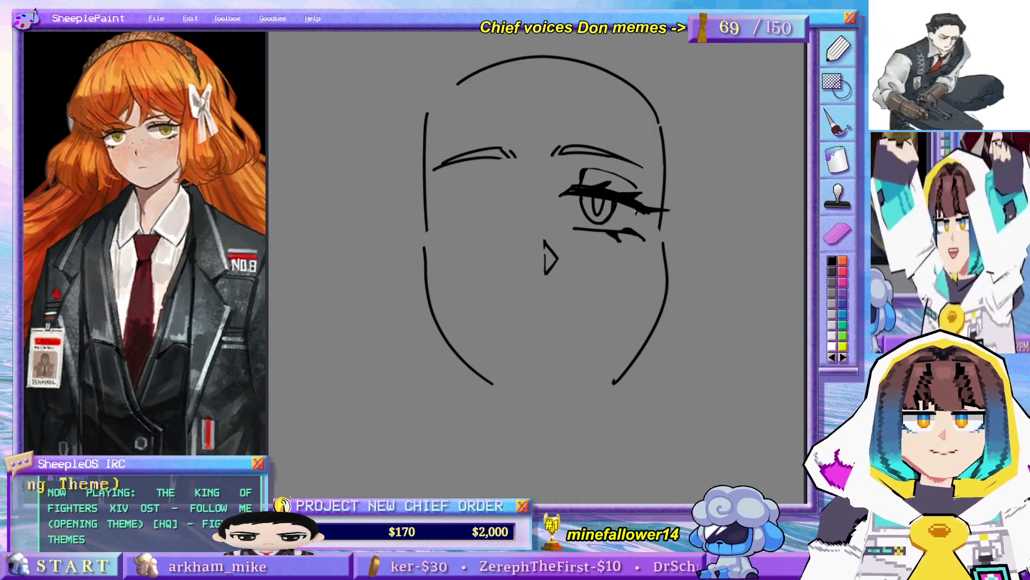
drag(639, 211, 655, 210)
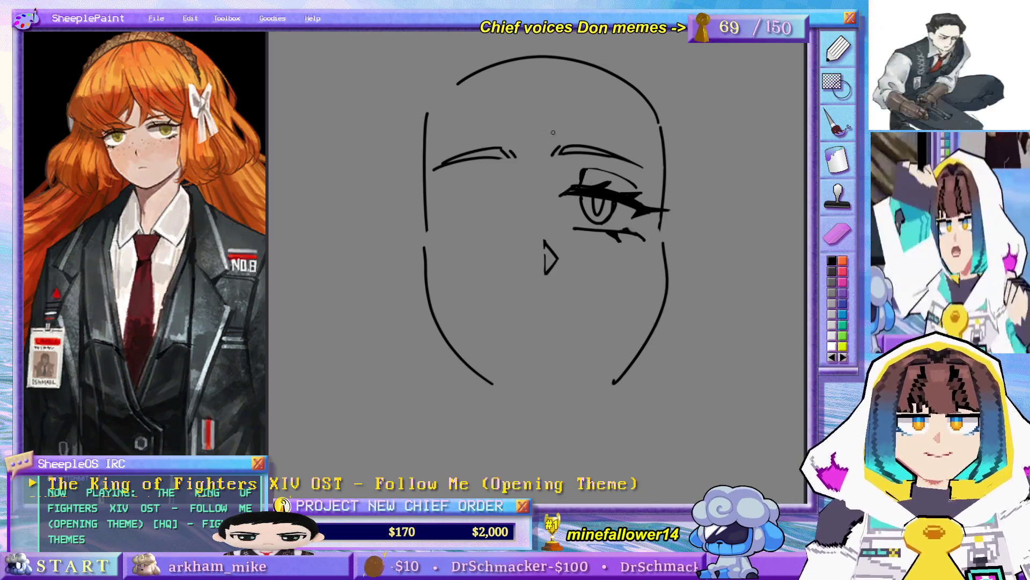
drag(593, 230, 585, 221)
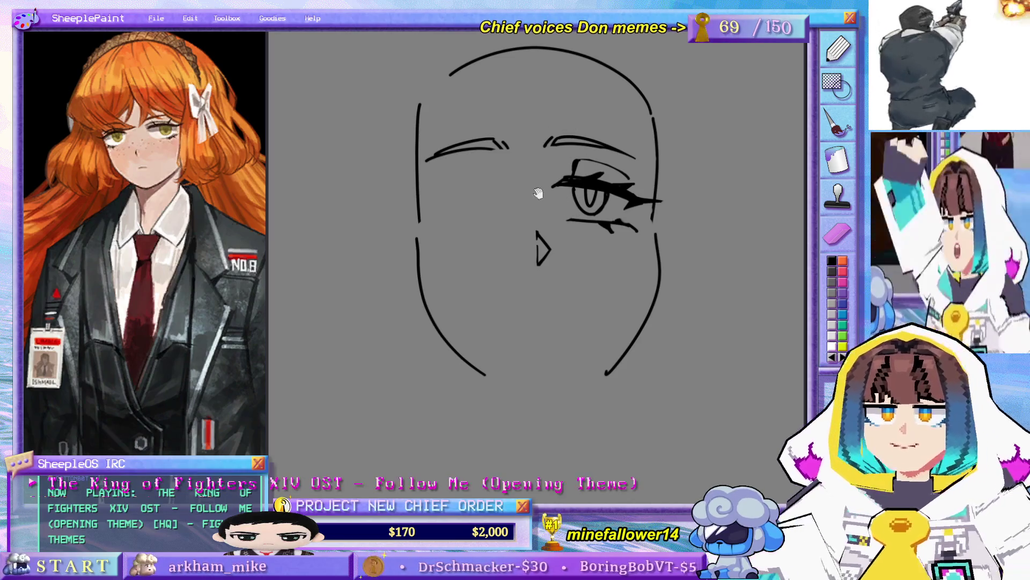
drag(539, 182, 560, 208)
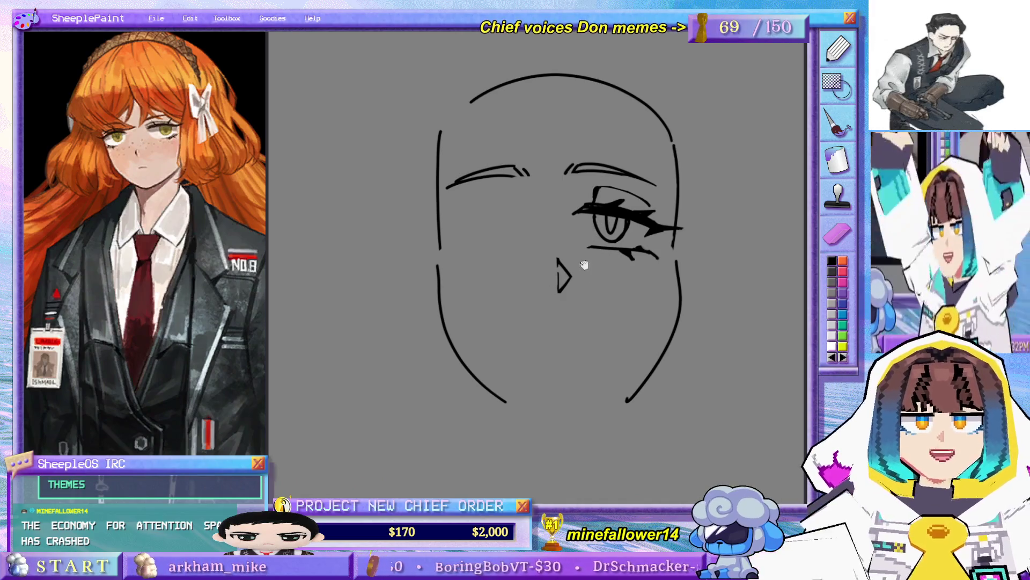
drag(584, 265, 578, 246)
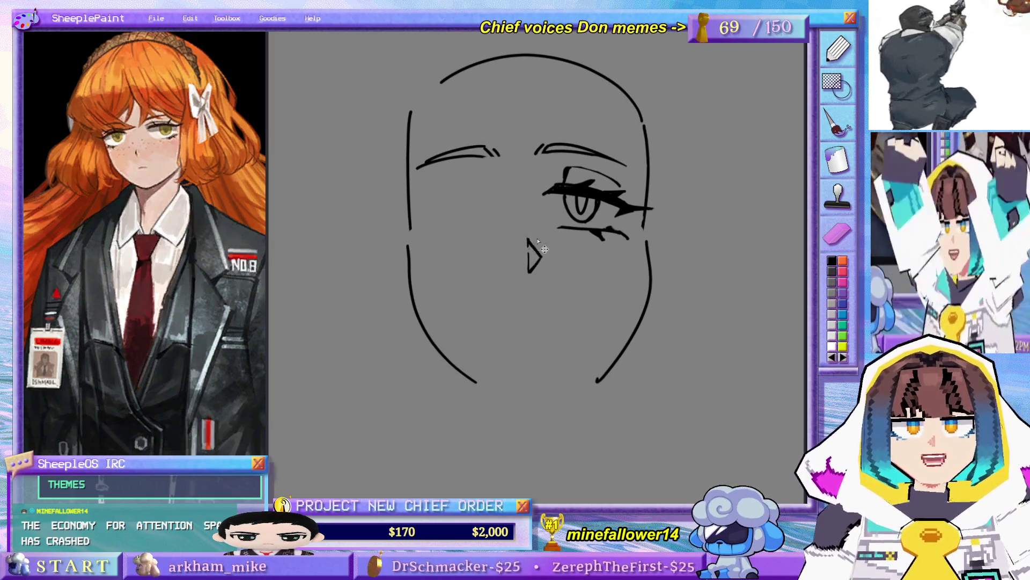
scroll(529, 121, down, 2)
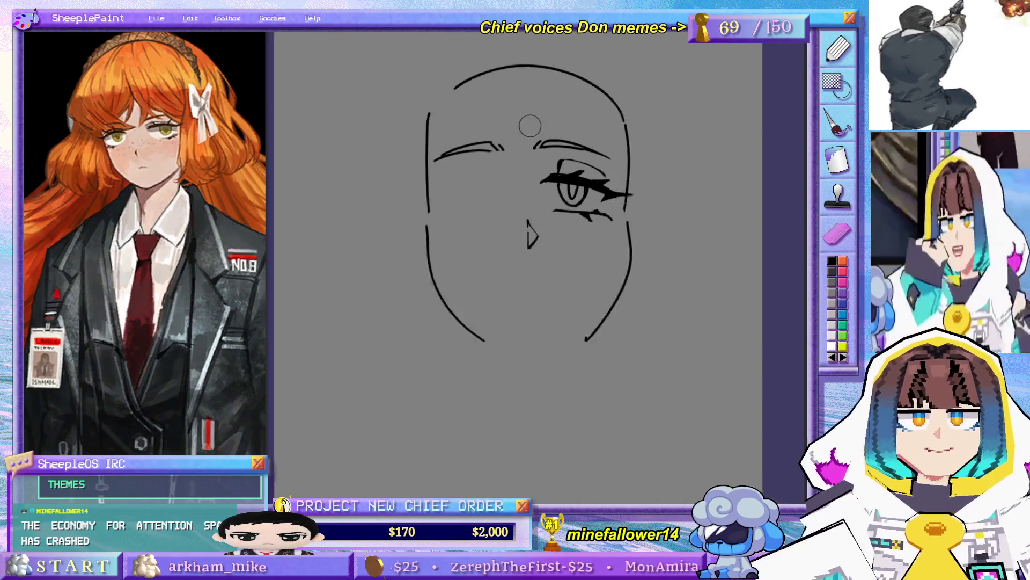
- Redraw the lower right cheek and jaw line from cheek toward chin
drag(517, 132, 517, 220)
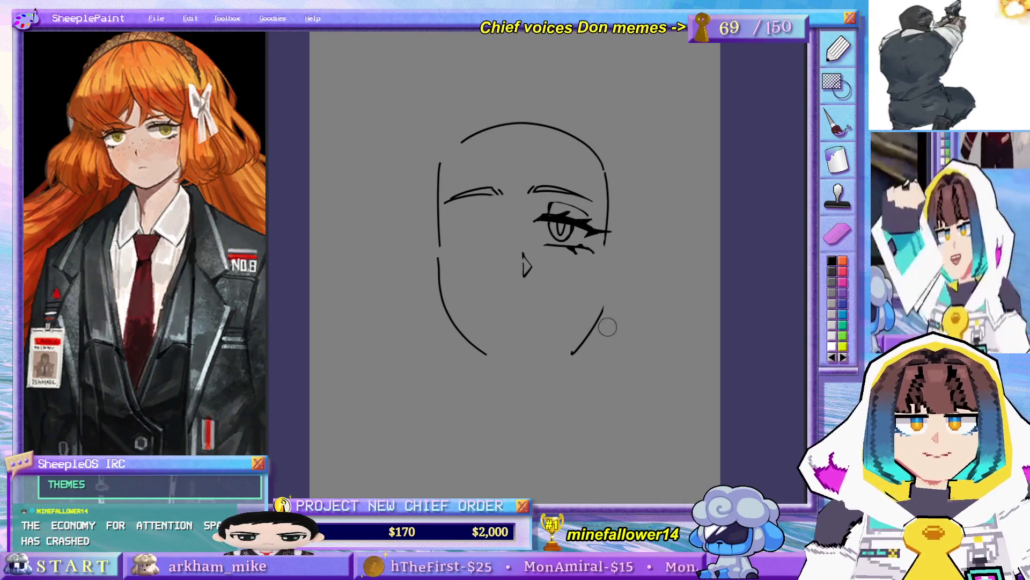
mouse_move(603, 316)
mouse_down()
mouse_move(608, 255)
mouse_move(596, 315)
mouse_move(542, 351)
mouse_move(572, 335)
mouse_move(555, 347)
mouse_up()
key(ctrl+z)
key(ctrl+z)
key(ctrl+z)
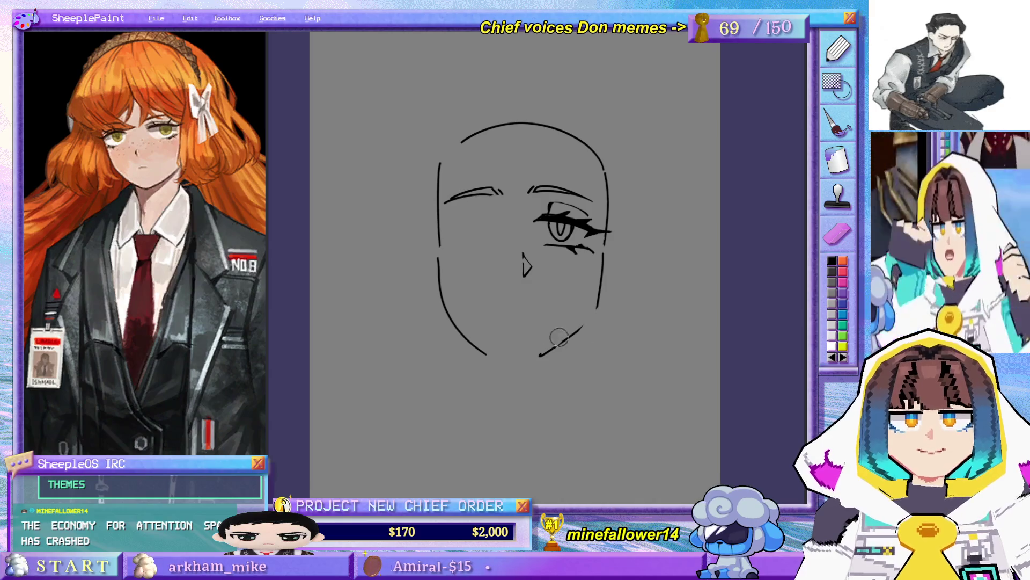
drag(593, 311, 534, 357)
key(ctrl+z)
drag(598, 308, 535, 357)
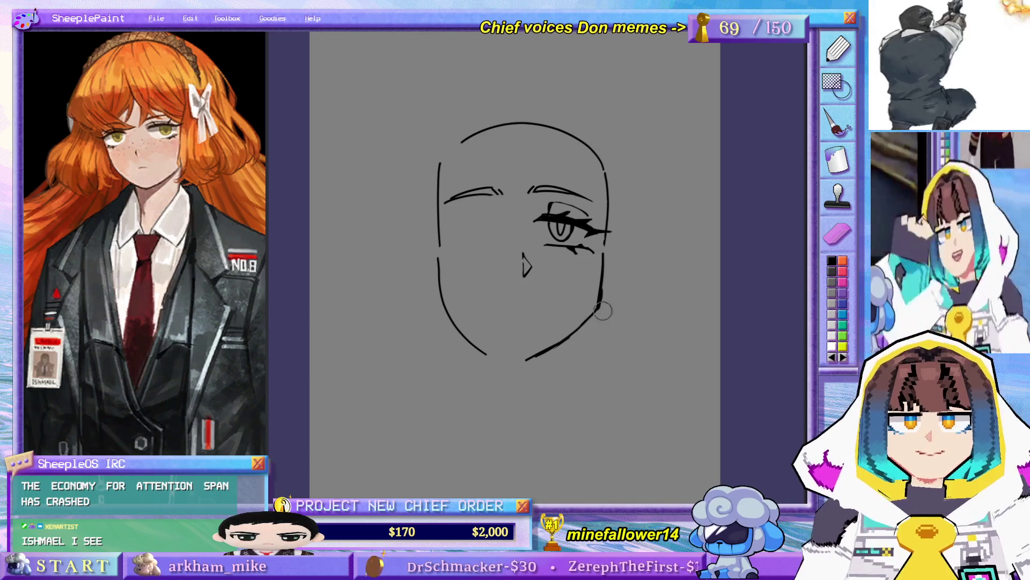
key(ctrl+z)
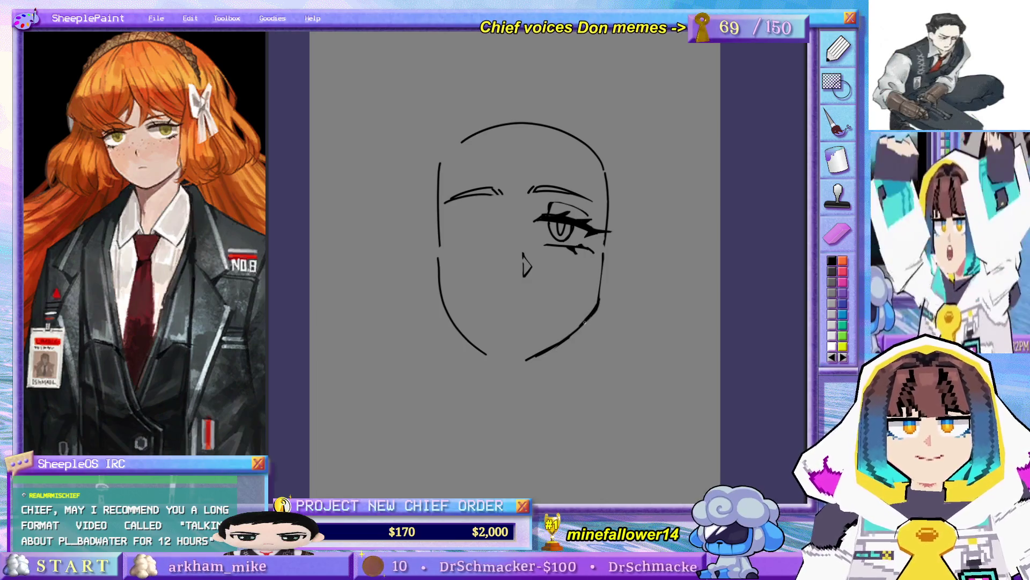
- Mirror the canvas to check the face, then extend the jaw line toward the chin
key(m)
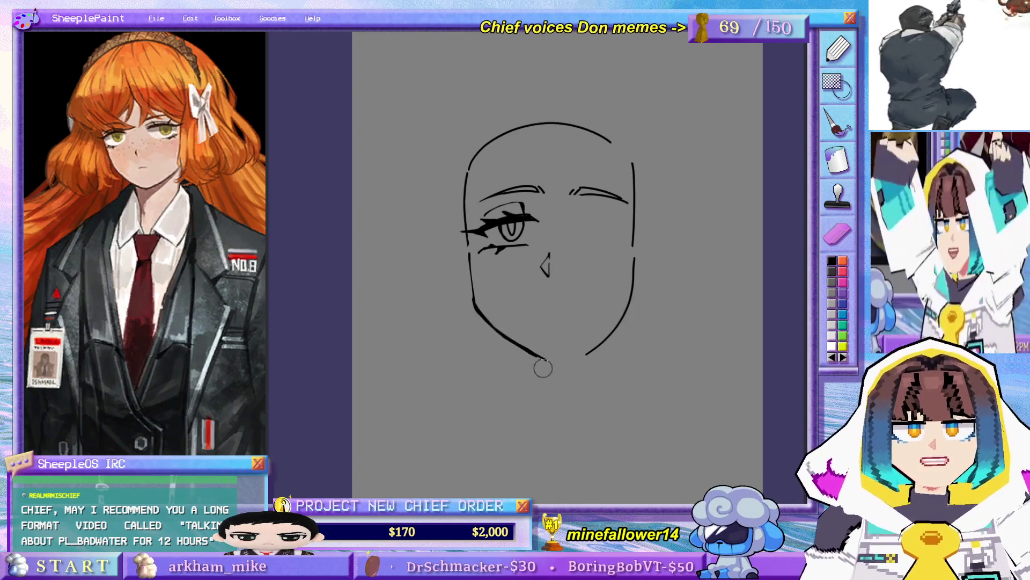
key(m)
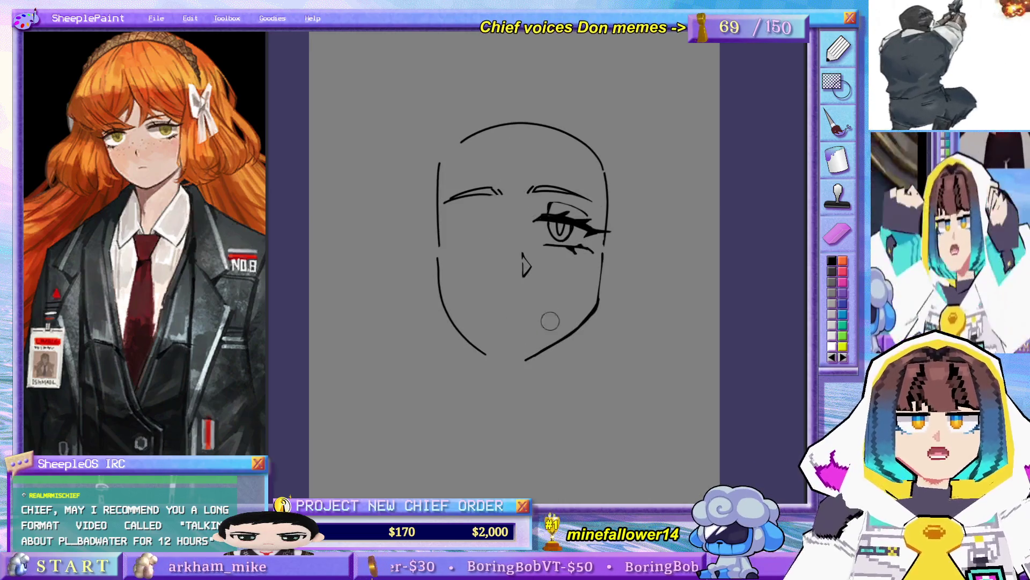
drag(558, 342, 518, 355)
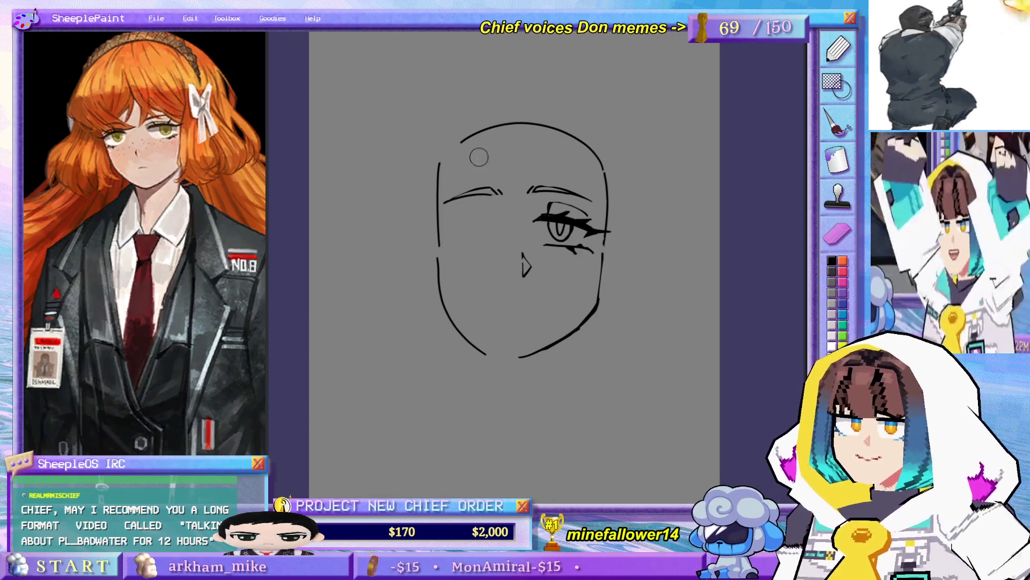
mouse_move(500, 301)
mouse_down()
mouse_move(542, 256)
mouse_move(532, 237)
mouse_move(503, 230)
mouse_move(505, 257)
mouse_up()
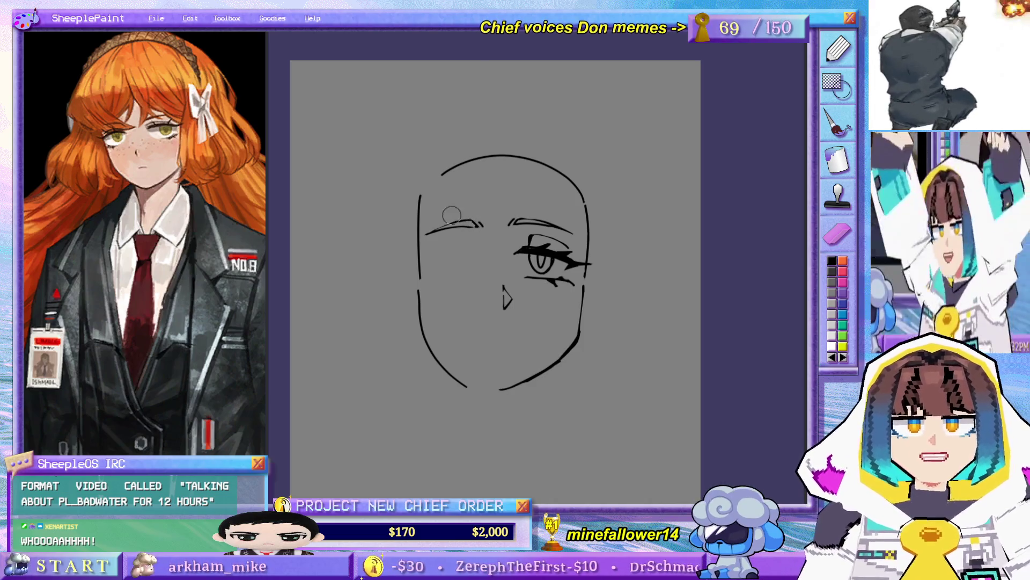
- Thicken the left eyebrow, draw a longer closed left-eye line, and sharpen its outer lash flick
drag(446, 227, 475, 221)
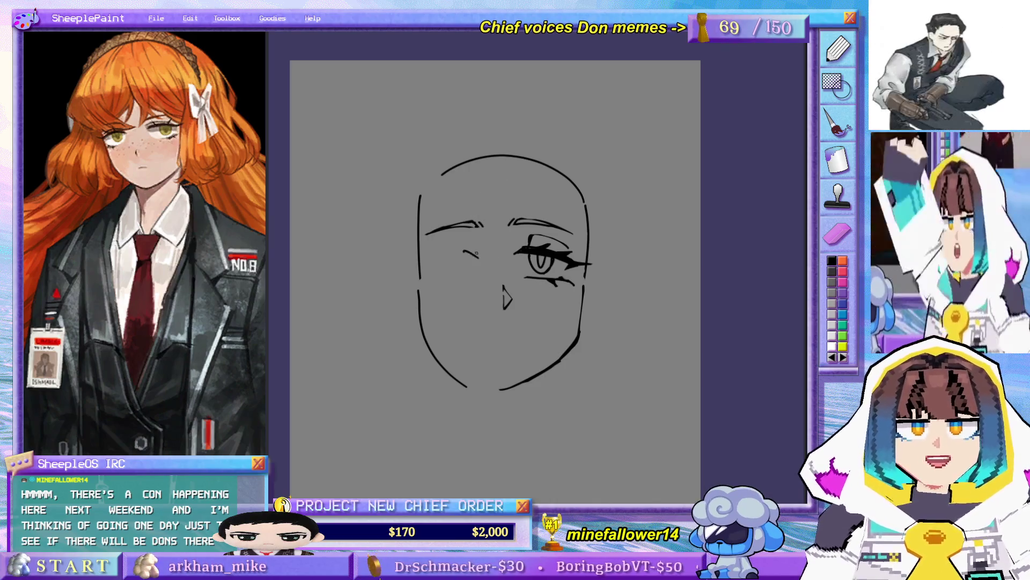
mouse_move(431, 261)
mouse_down()
mouse_move(479, 257)
mouse_move(481, 236)
mouse_up()
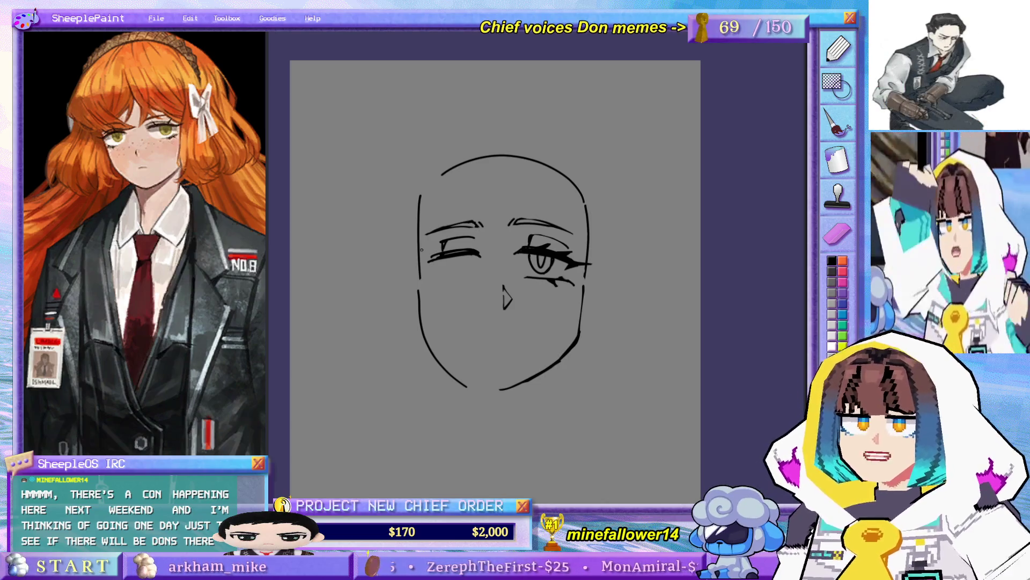
drag(456, 276, 487, 248)
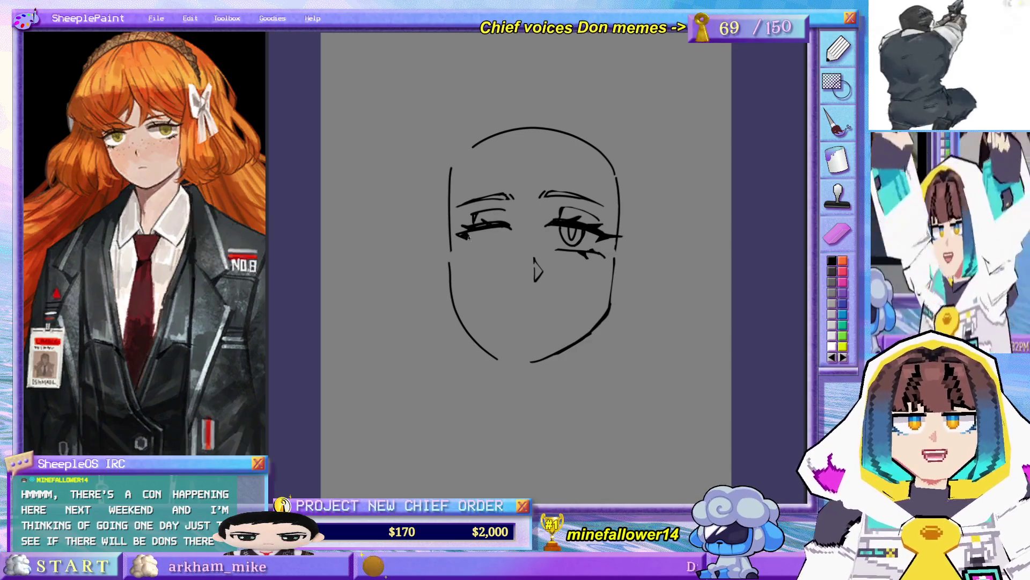
drag(472, 233, 456, 235)
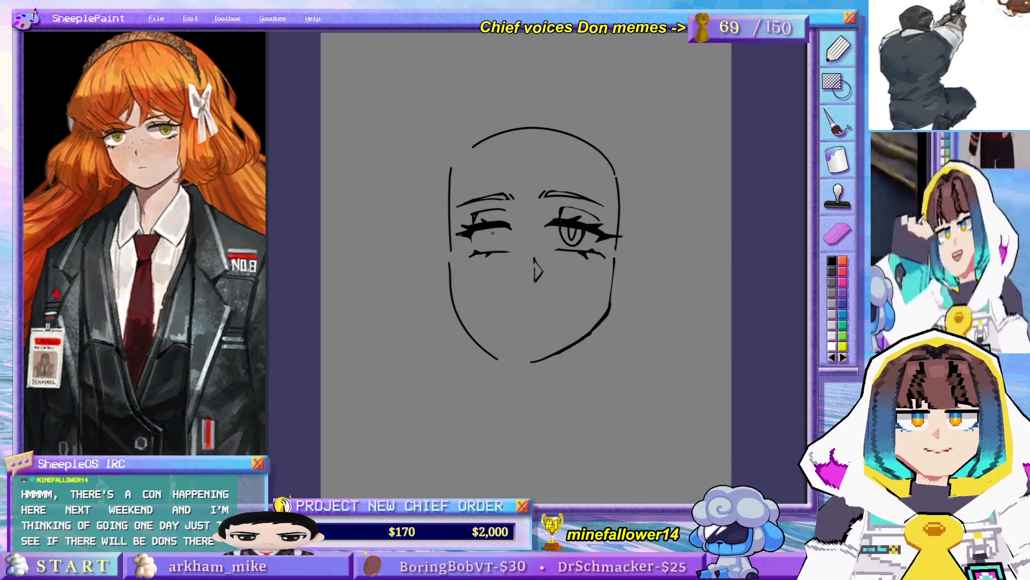
drag(472, 229, 463, 232)
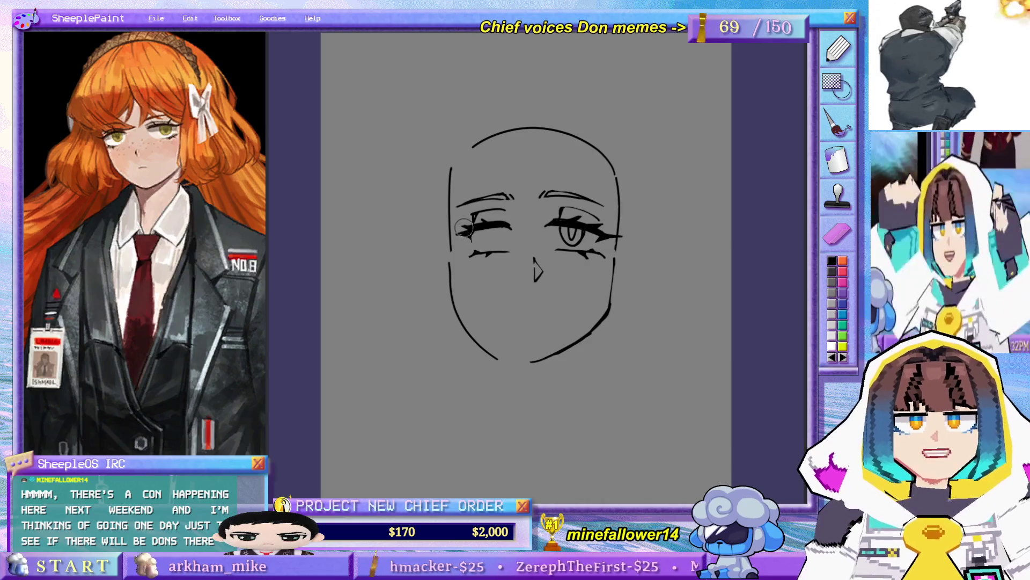
- Lengthen the left eye's outer lash, checking it in a mirrored view
key(h)
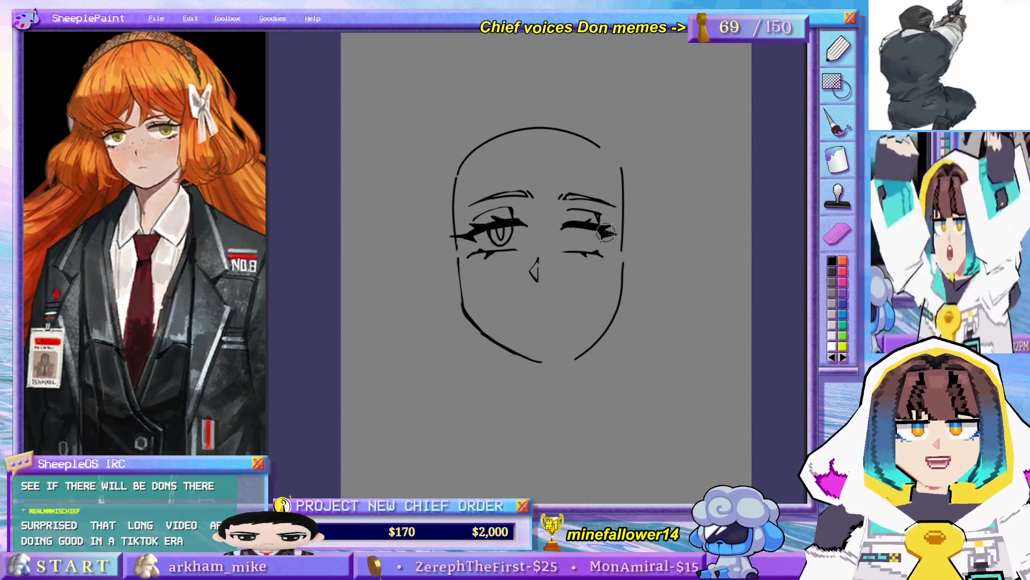
drag(605, 233, 617, 233)
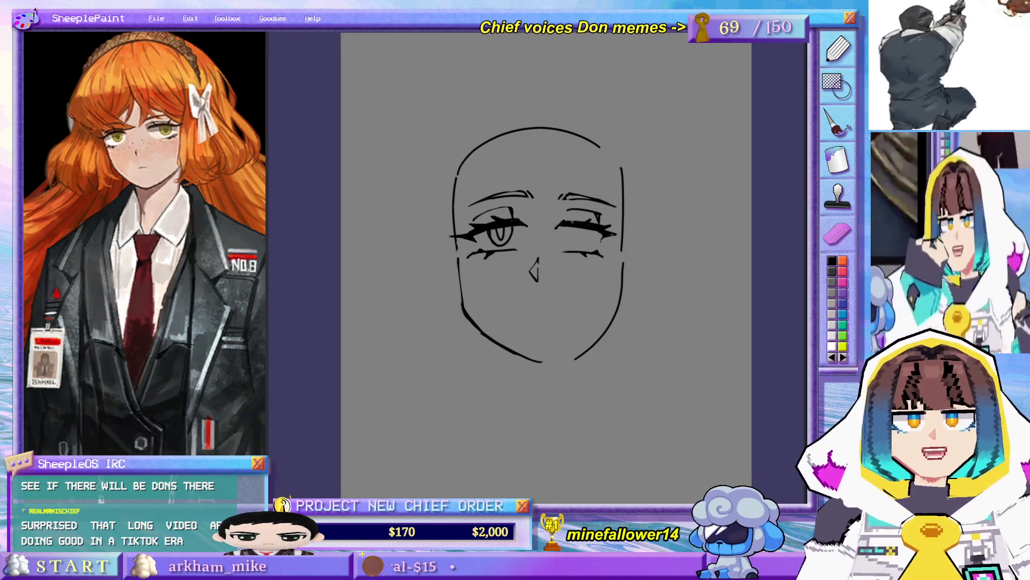
key(h)
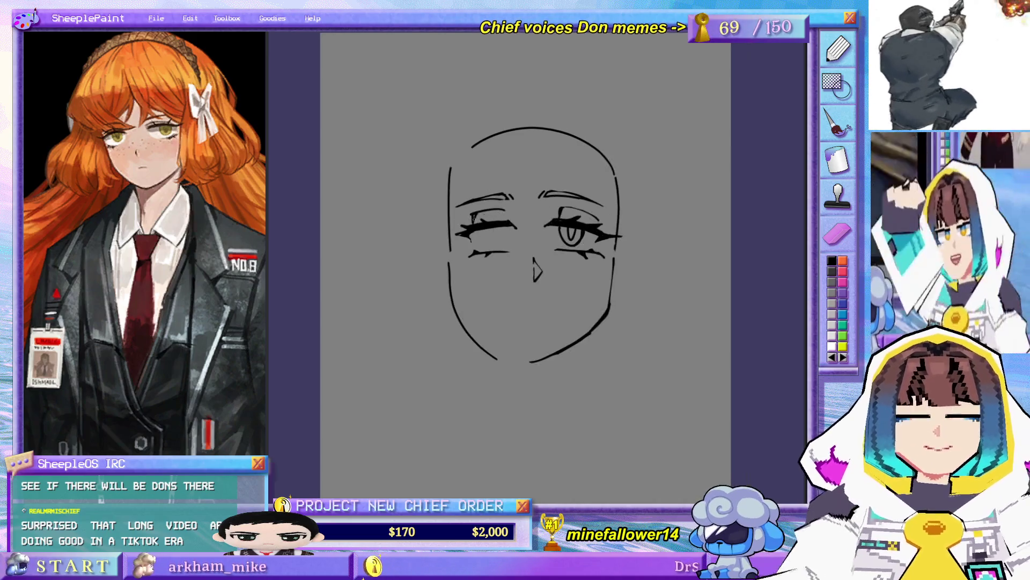
mouse_move(467, 235)
mouse_down()
mouse_move(440, 236)
mouse_move(460, 235)
mouse_up()
key(ctrl+z)
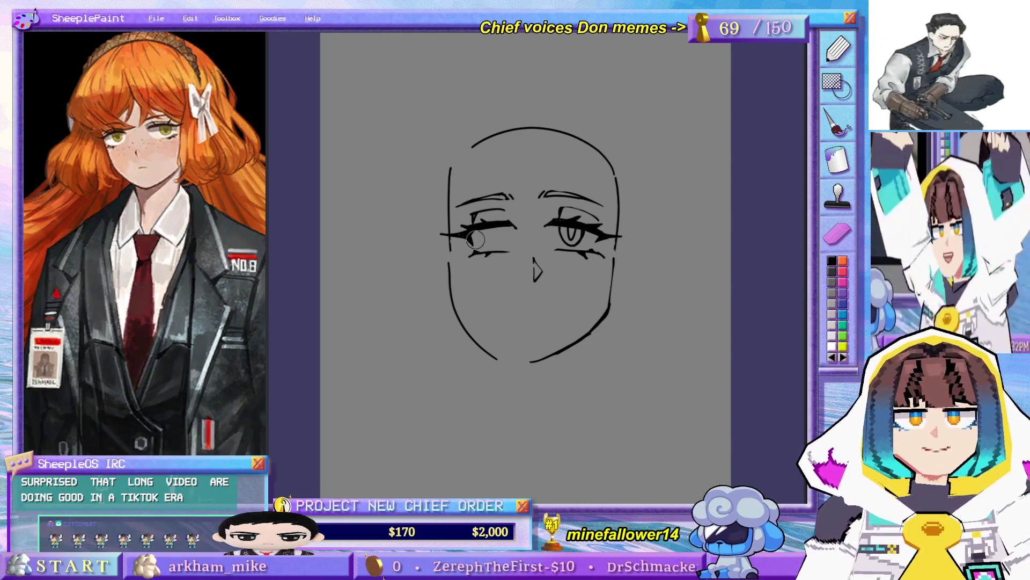
- Brush an iris oval and a pupil into the left eye
drag(492, 227, 508, 223)
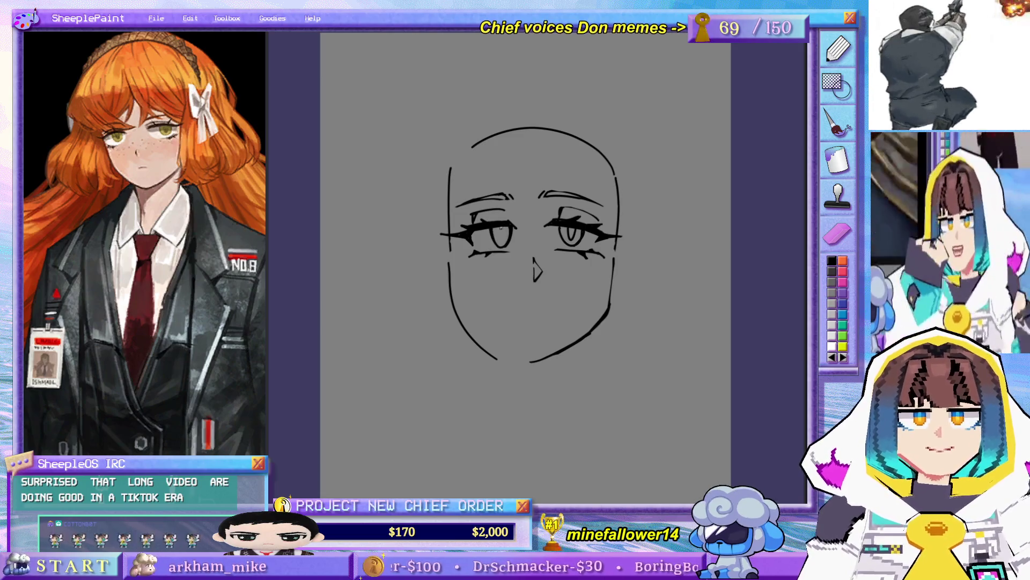
drag(498, 226, 505, 223)
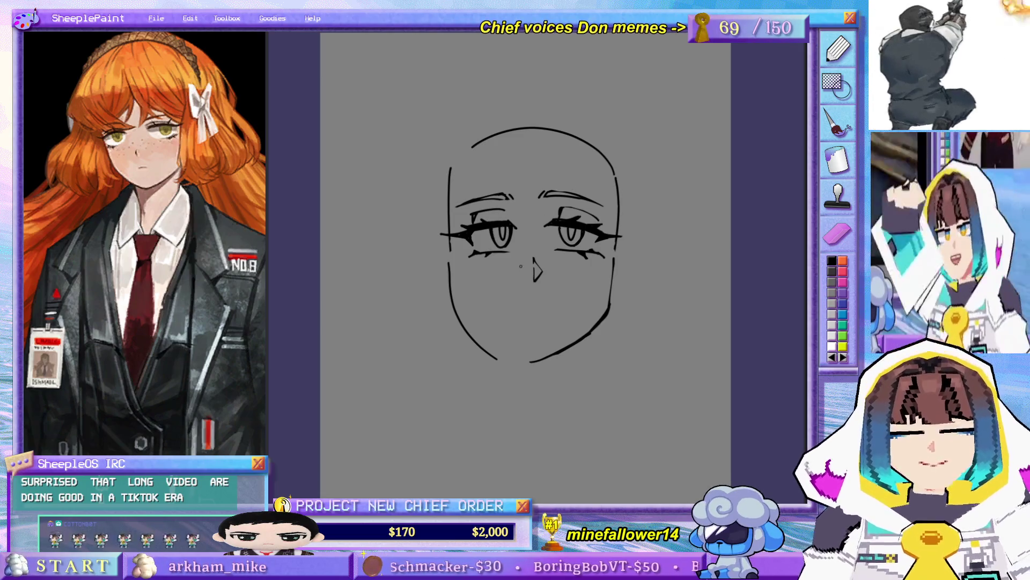
drag(508, 296, 545, 278)
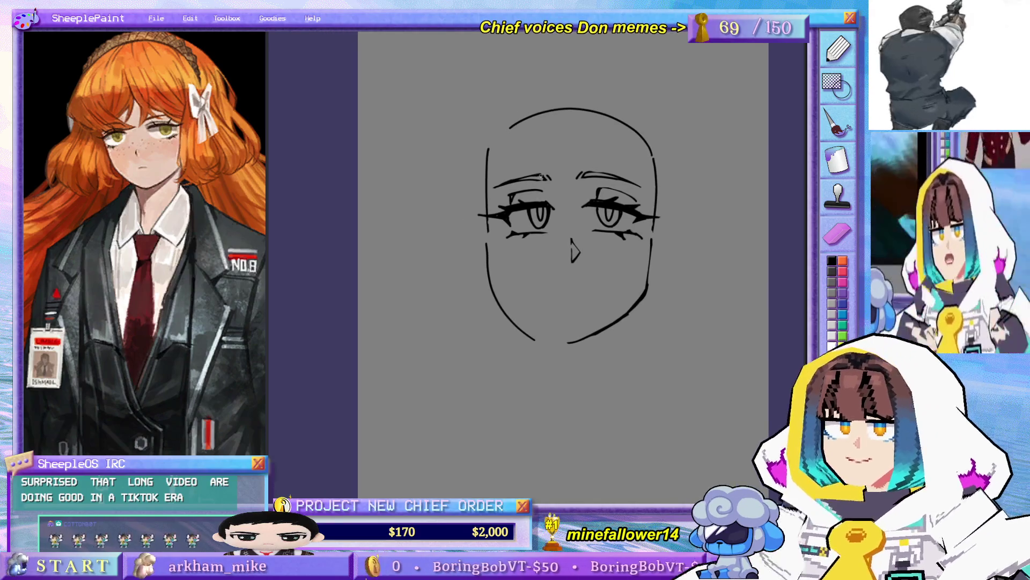
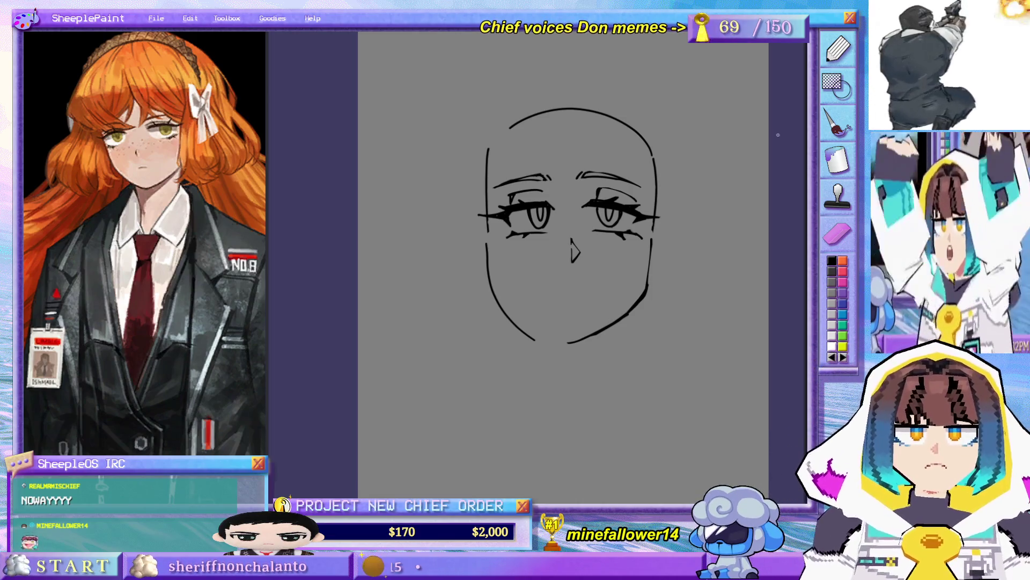
- Lasso-select the right eye, shift it slightly right, and commit the move
drag(661, 223, 555, 246)
scroll(501, 206, up, 5)
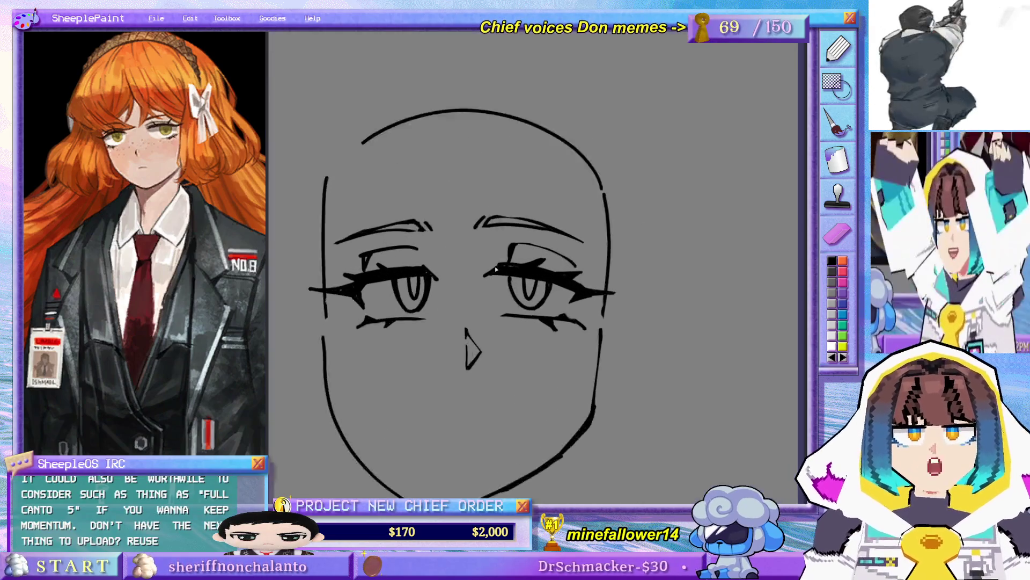
mouse_move(511, 283)
mouse_down()
mouse_move(578, 303)
mouse_move(502, 317)
mouse_move(576, 295)
mouse_up()
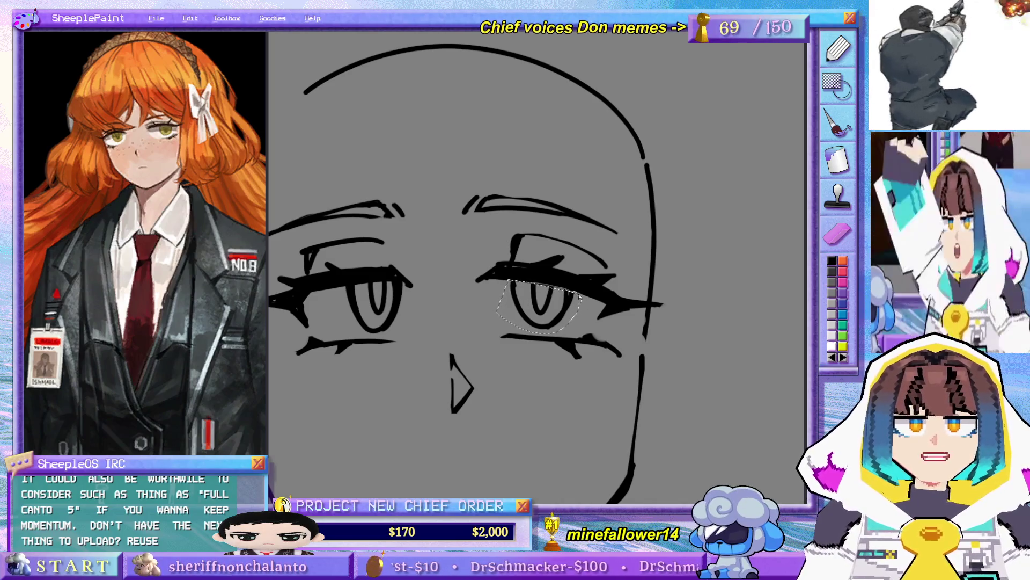
drag(579, 291, 583, 307)
click(557, 288)
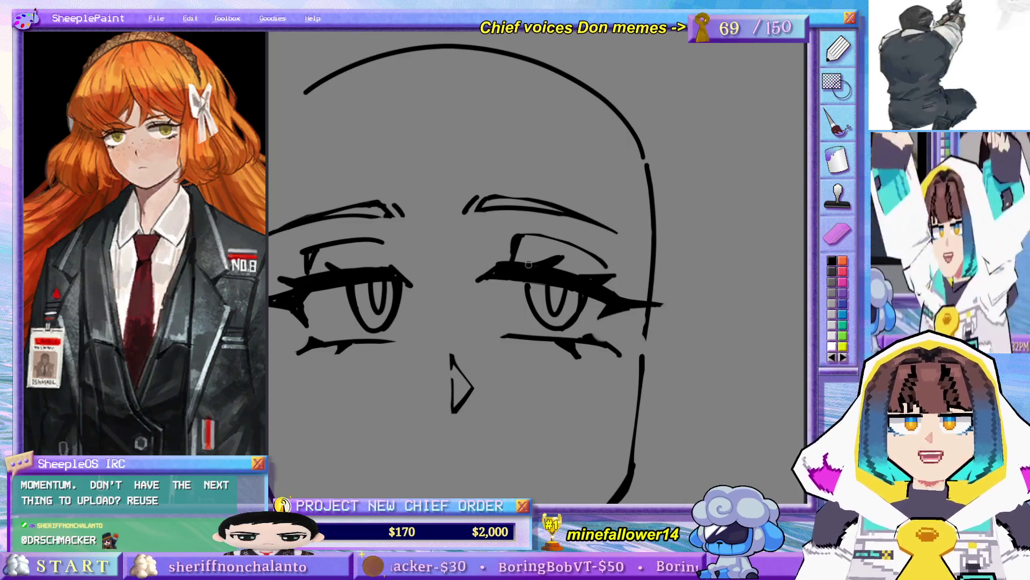
- Pan across the face and zoom out to review the whole sketch
drag(529, 271, 642, 166)
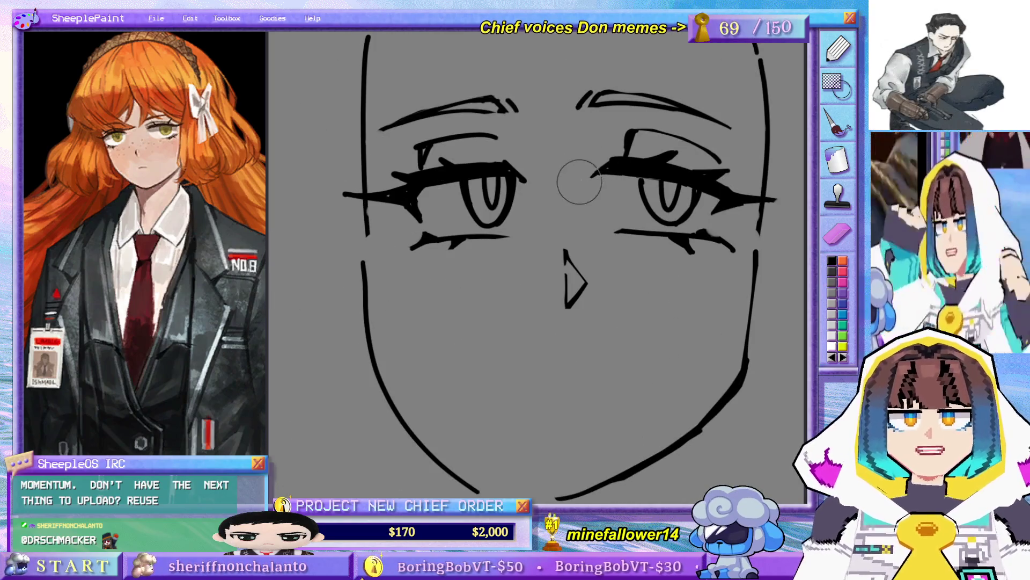
mouse_move(524, 176)
mouse_down()
mouse_move(538, 226)
mouse_move(512, 294)
mouse_up()
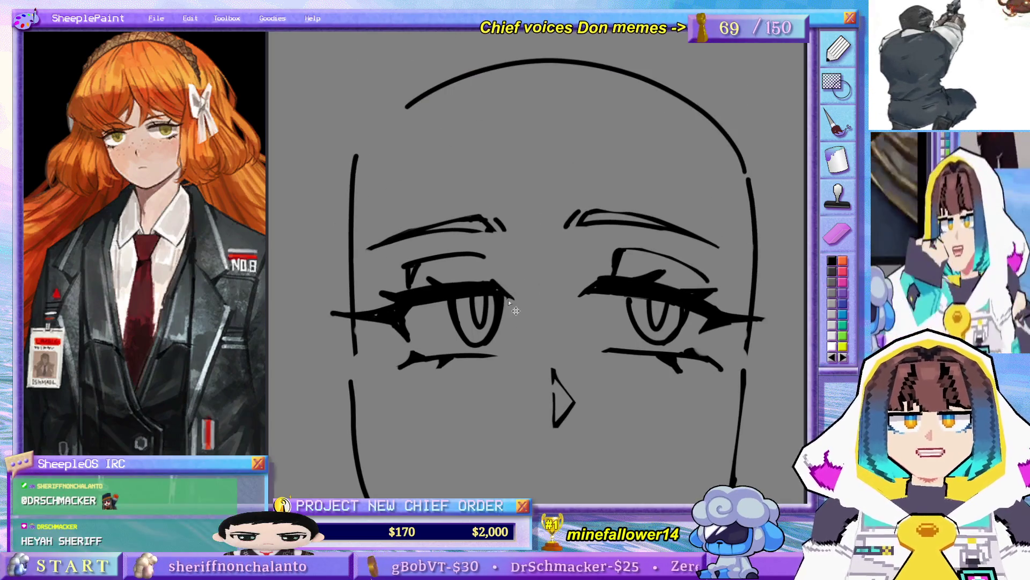
drag(580, 298, 570, 212)
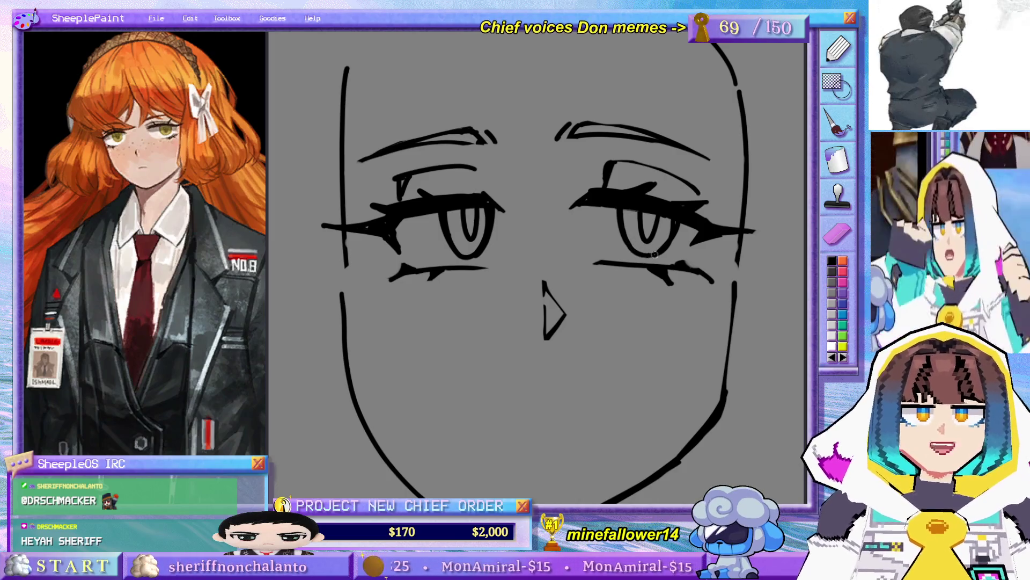
mouse_move(665, 223)
mouse_down()
mouse_move(572, 178)
mouse_move(684, 232)
mouse_up()
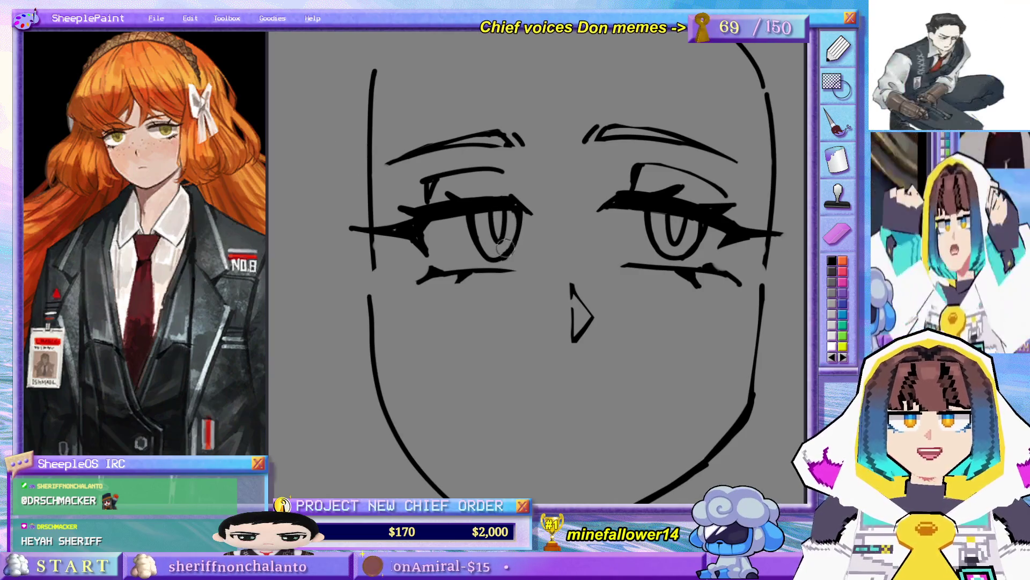
scroll(545, 258, down, 2)
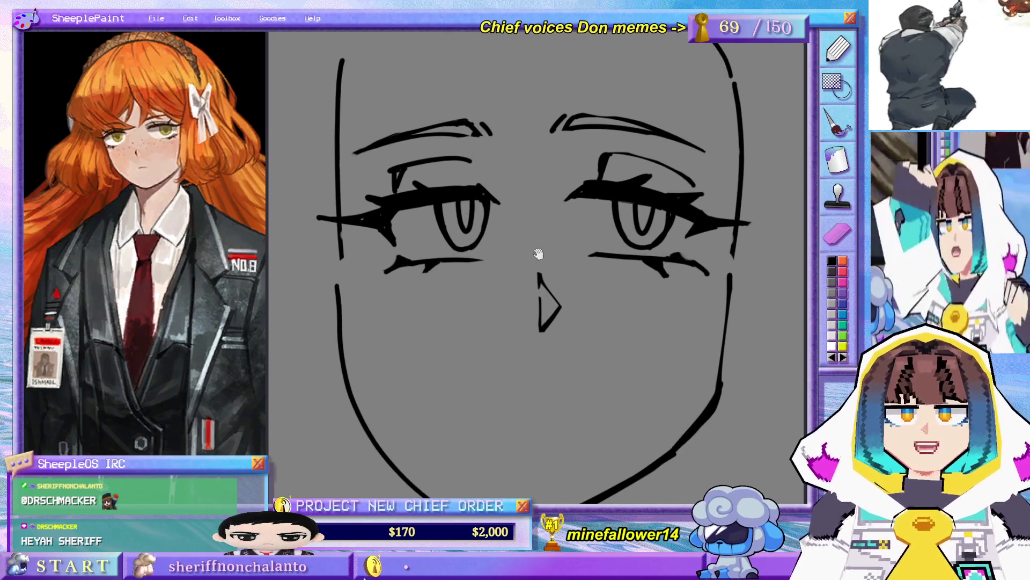
scroll(568, 263, down, 3)
drag(567, 263, 580, 318)
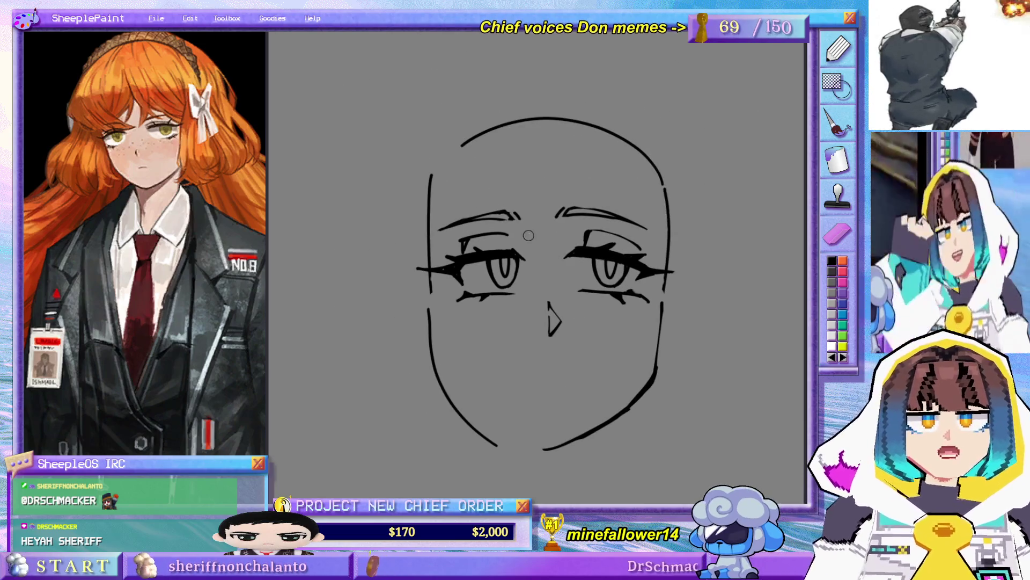
drag(537, 238, 532, 219)
drag(527, 269, 525, 267)
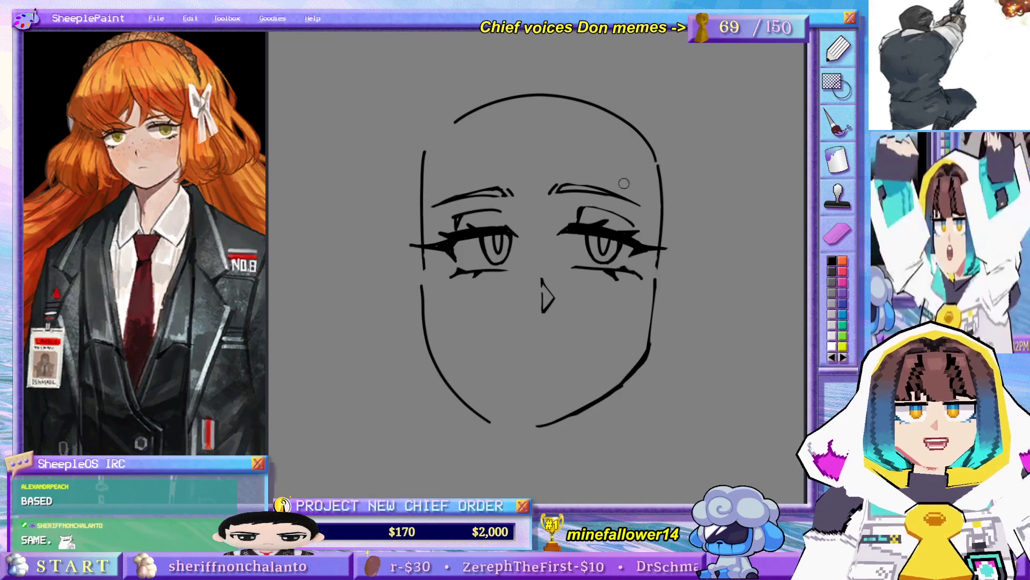
- Draw an extra dark stroke over the left eyebrow to make it bolder
drag(631, 179, 603, 192)
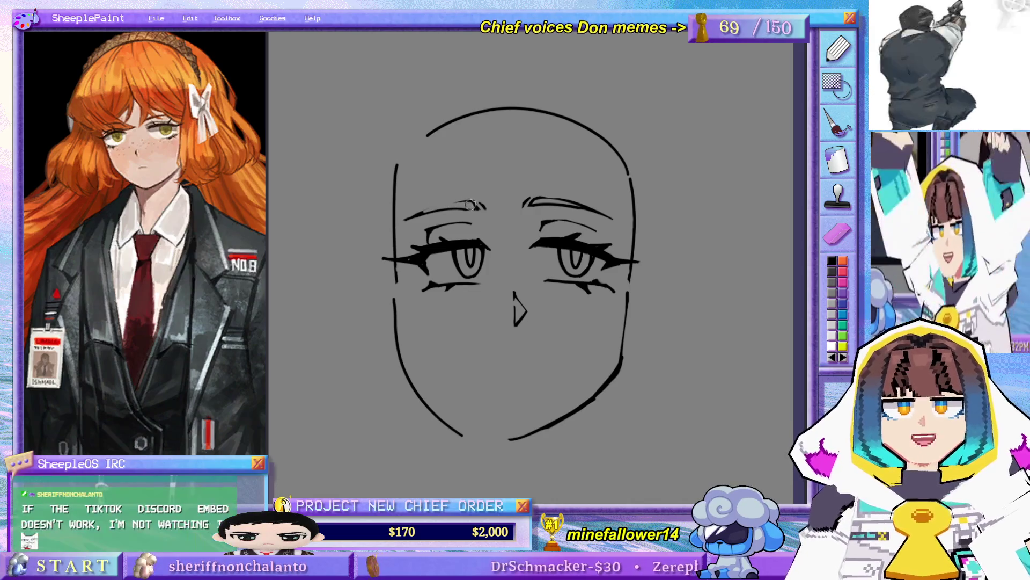
drag(413, 214, 468, 202)
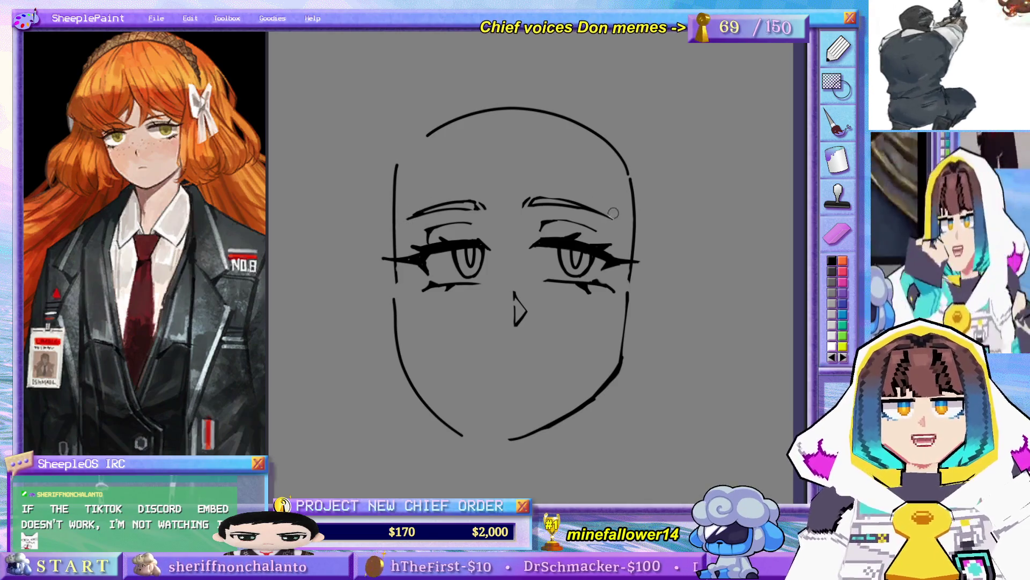
mouse_move(610, 222)
mouse_down()
mouse_move(558, 247)
mouse_move(471, 259)
mouse_up()
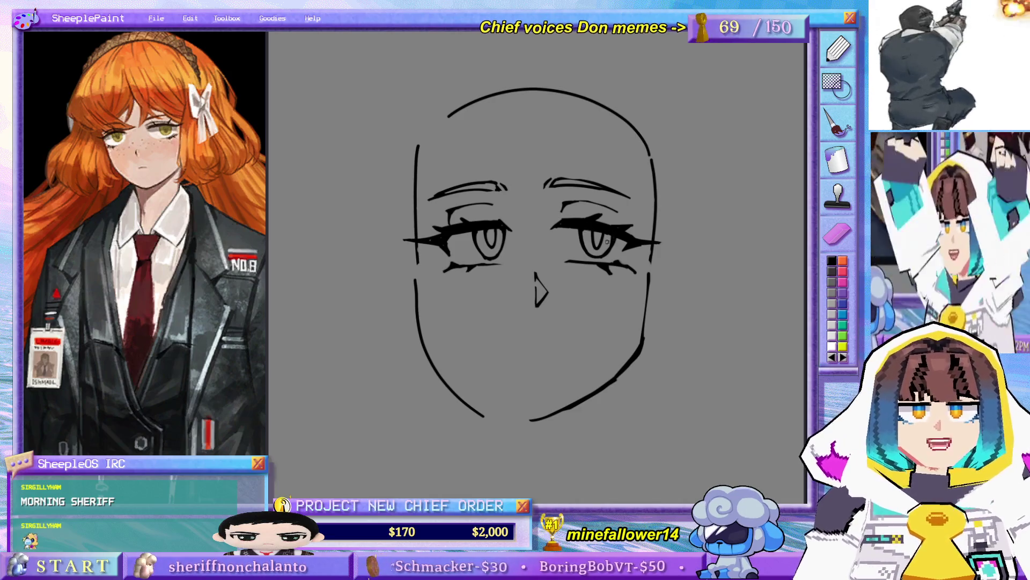
- Redraw the left cheek contour, undoing and retrying strokes until it sits right
drag(513, 249, 532, 293)
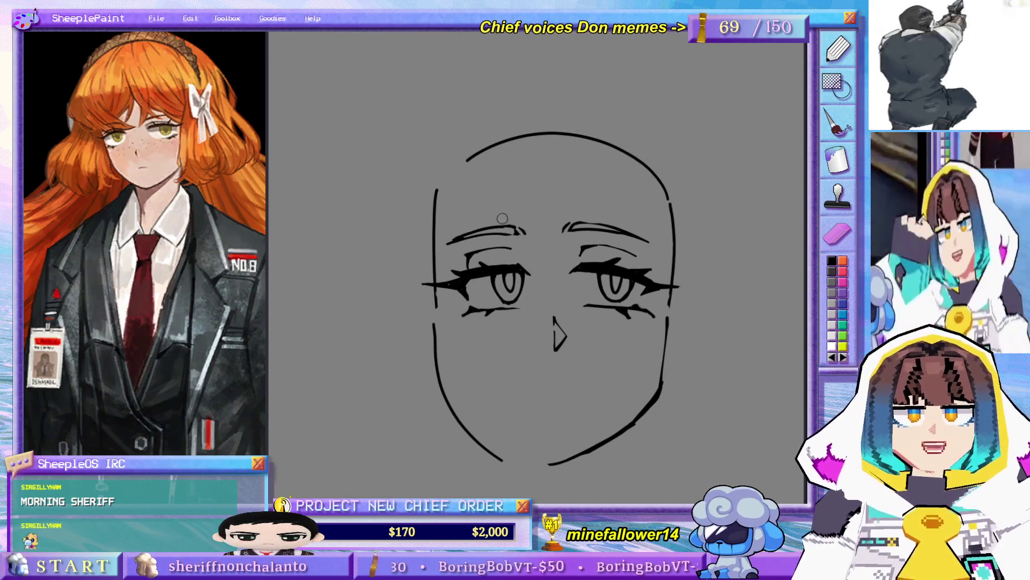
drag(628, 267, 616, 204)
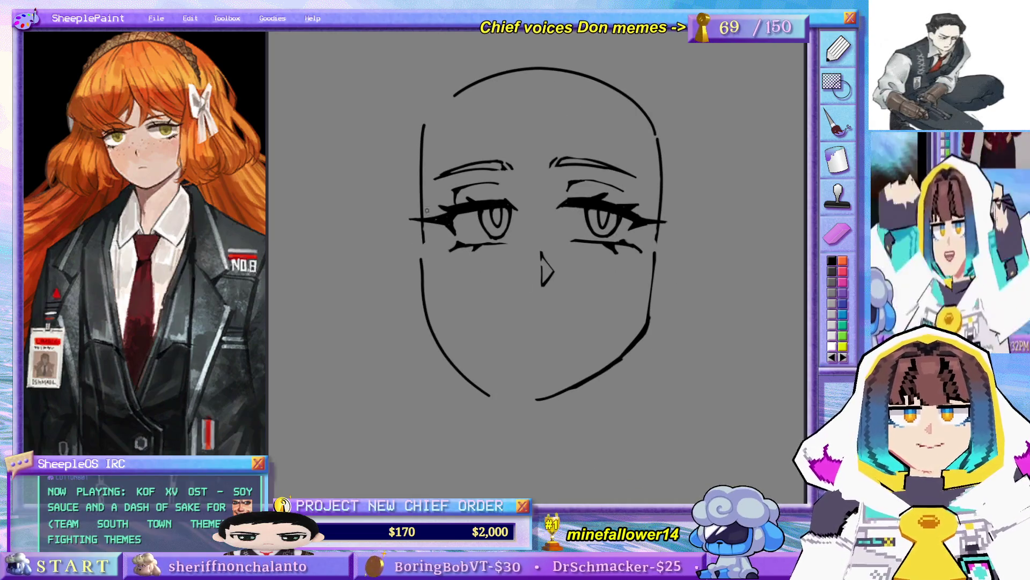
drag(425, 191, 438, 333)
key(ctrl+z)
mouse_move(424, 221)
mouse_down()
mouse_move(438, 328)
mouse_move(486, 391)
mouse_up()
key(ctrl+z)
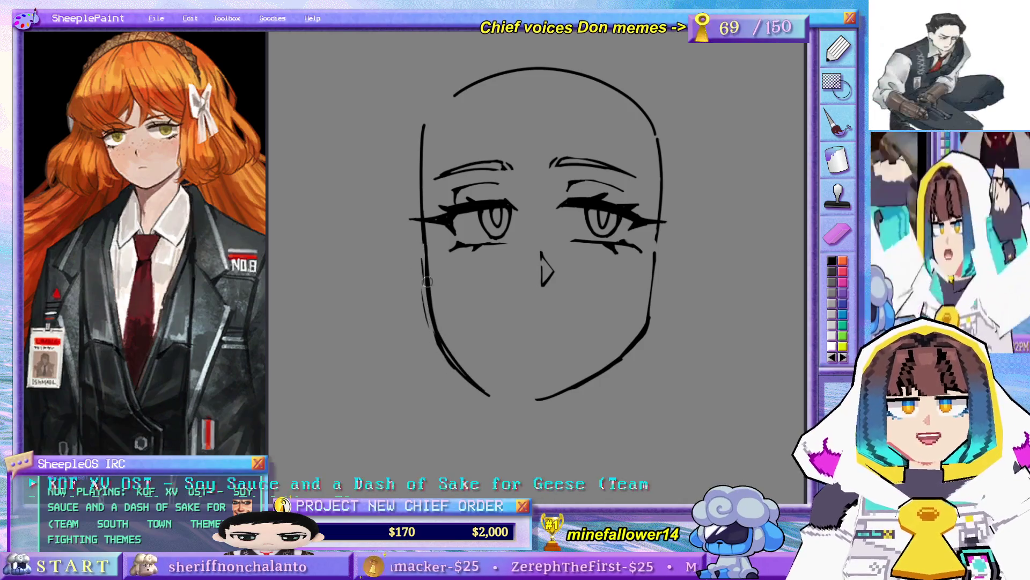
drag(421, 242, 416, 324)
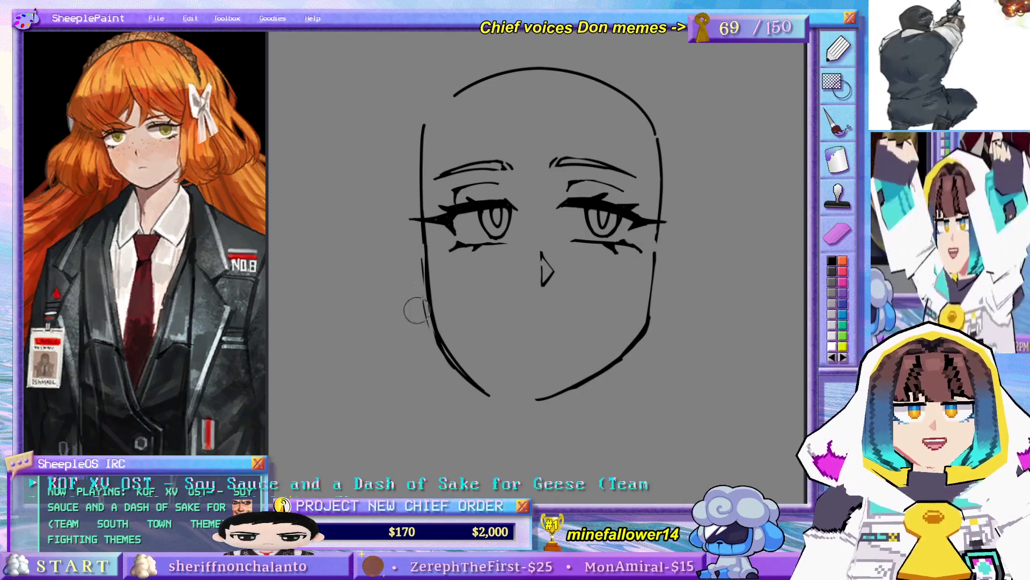
key(ctrl+z)
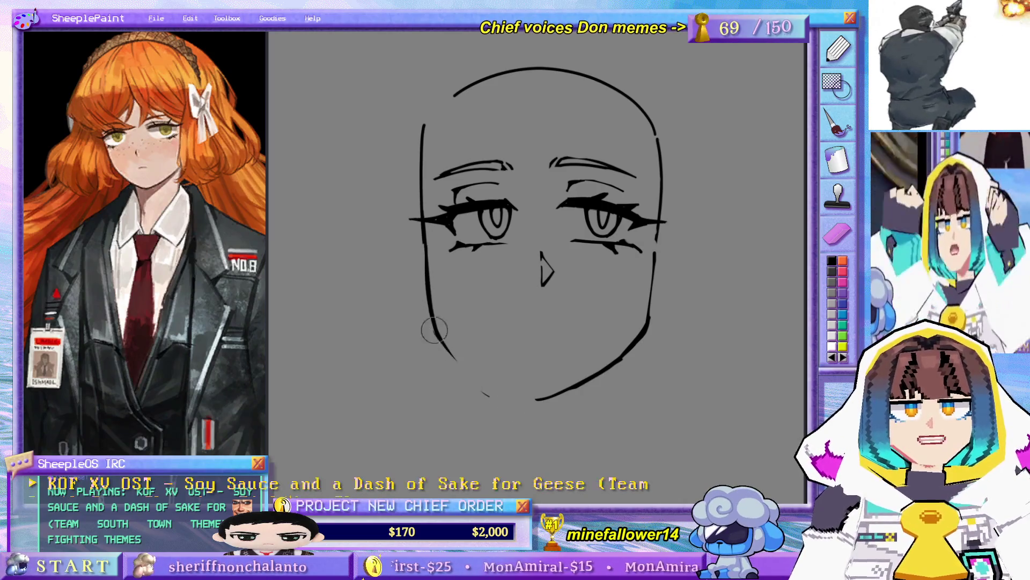
- Draw the jaw curve from the left cheek down to the chin
drag(437, 331, 523, 398)
drag(437, 332, 535, 402)
key(ctrl+z)
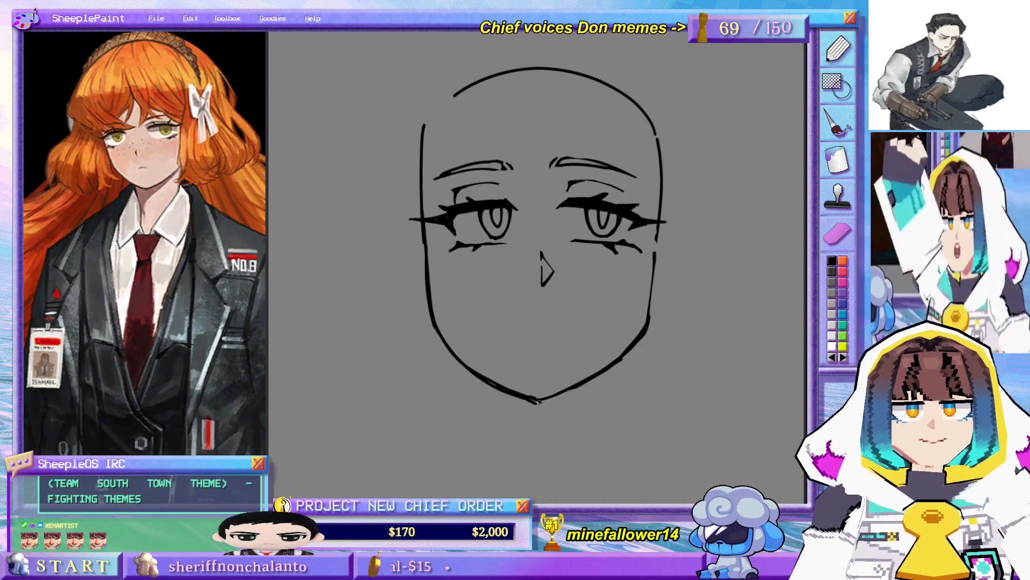
key(ctrl+z)
drag(450, 348, 530, 397)
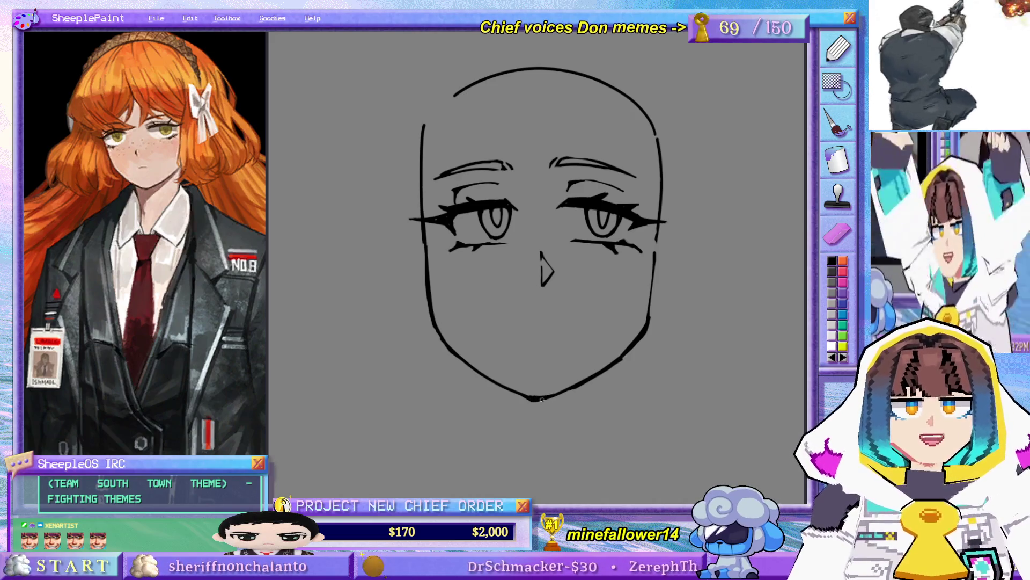
- Reposition the face in view and make the brush much larger with ]
mouse_move(559, 343)
mouse_down()
mouse_move(603, 281)
mouse_move(582, 290)
mouse_move(620, 271)
mouse_up()
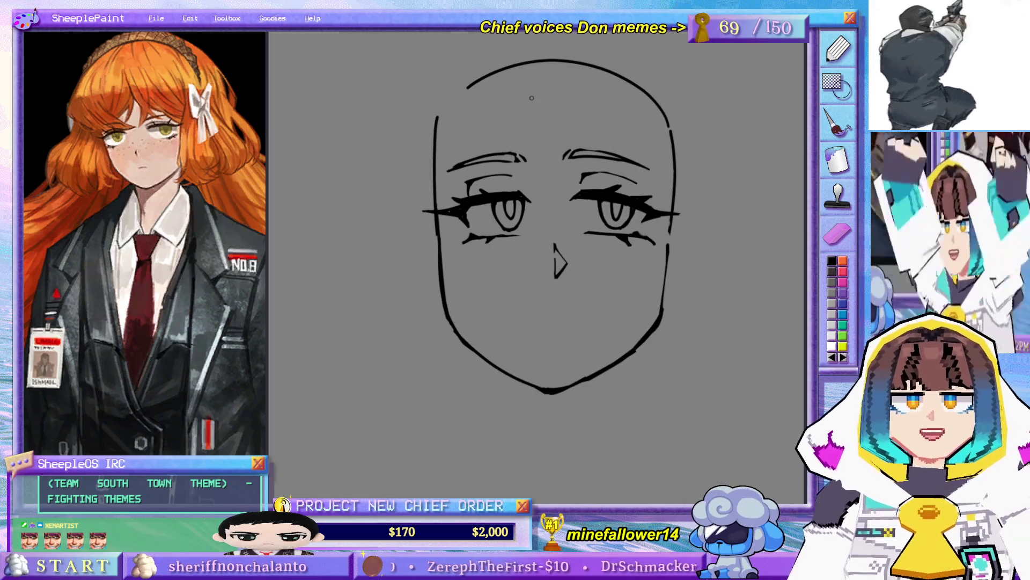
drag(608, 206, 609, 238)
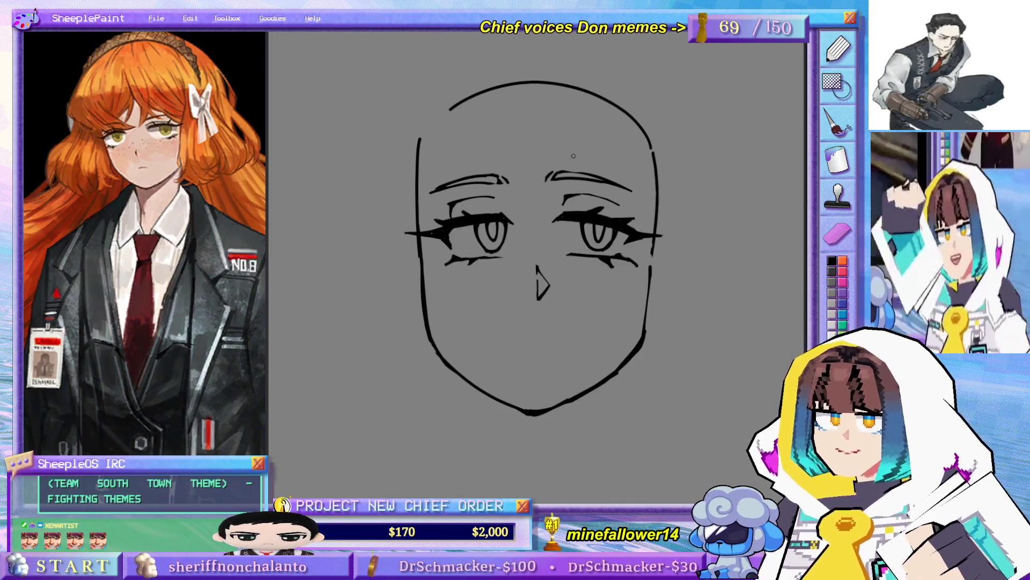
mouse_move(553, 251)
mouse_down()
mouse_move(583, 220)
mouse_move(573, 265)
mouse_up()
key(bracketright)
key(bracketright)
key(bracketright)
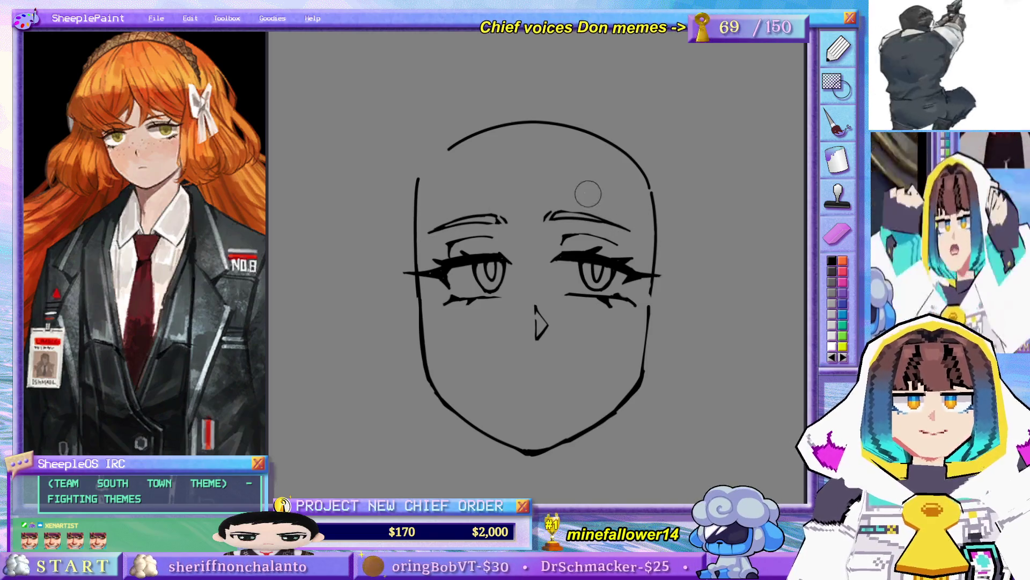
- Move the face higher in view and increase the brush size with ]
drag(585, 276, 565, 264)
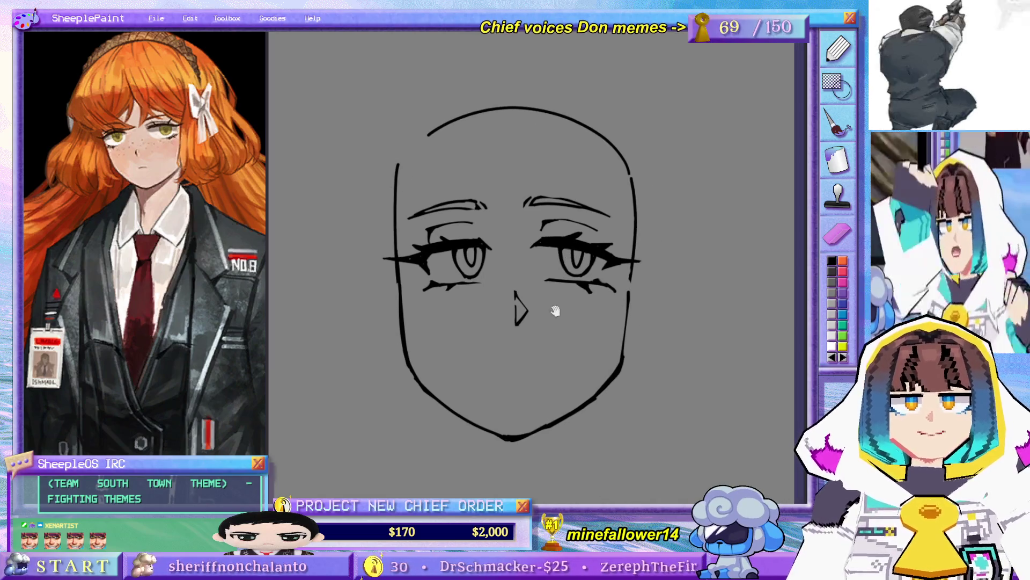
mouse_move(520, 294)
mouse_down()
mouse_move(519, 245)
mouse_move(528, 267)
mouse_up()
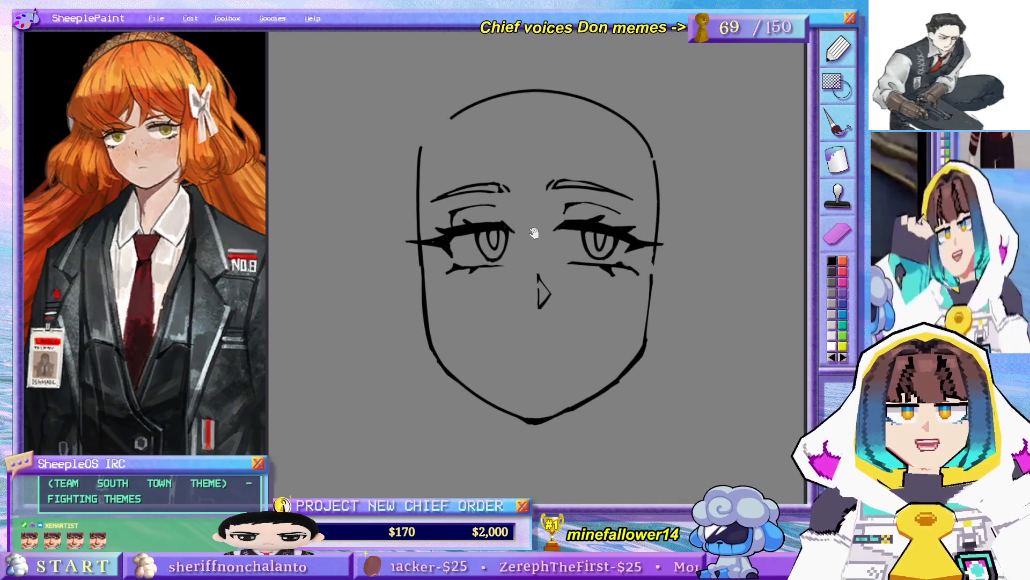
key(bracketright)
key(bracketright)
key(bracketright)
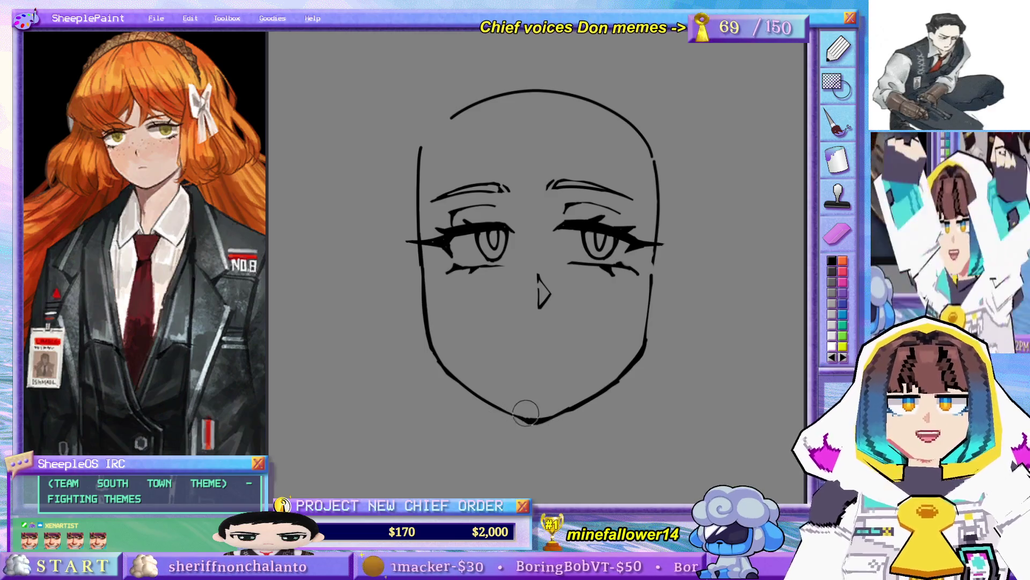
scroll(534, 297, down, 1)
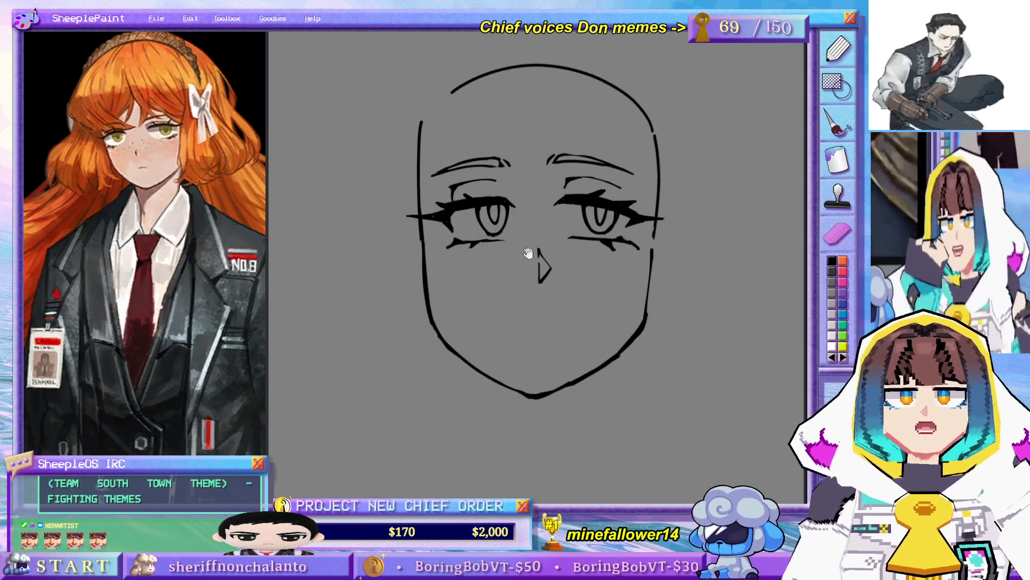
- Thicken the left cheek and jaw line and thin out the right jaw line
drag(437, 311, 490, 371)
drag(455, 290, 470, 272)
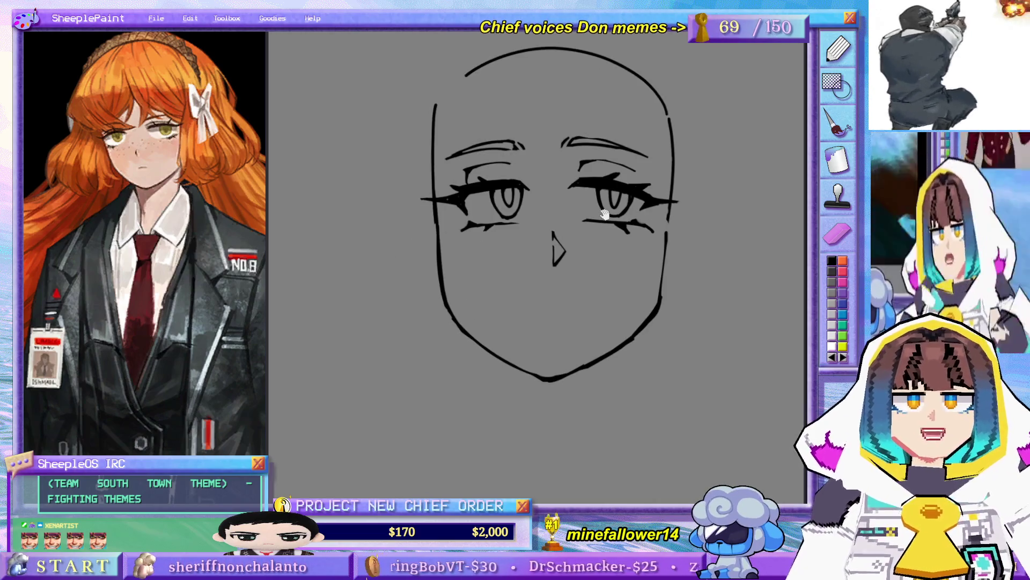
drag(575, 379, 660, 277)
drag(522, 213, 482, 210)
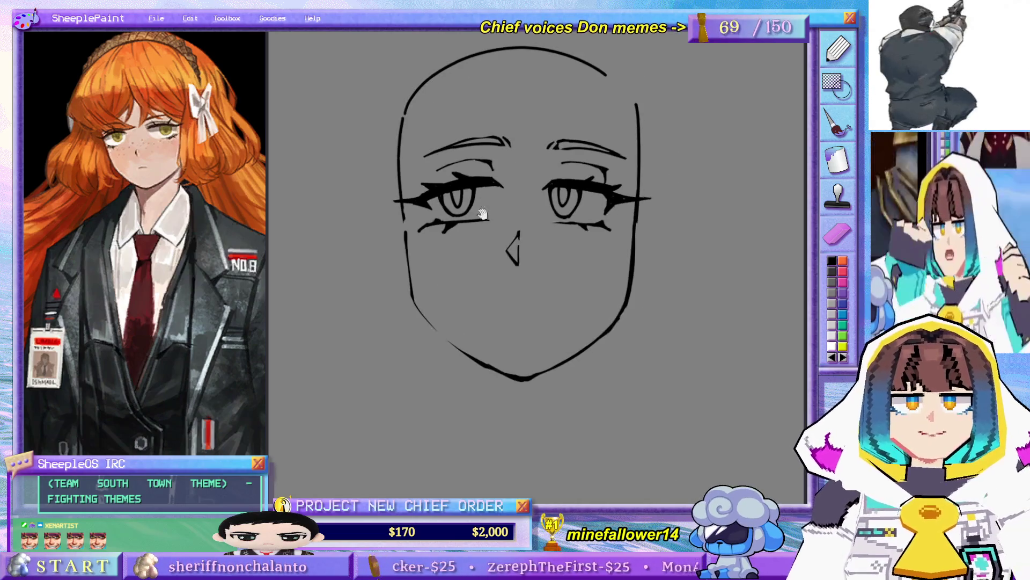
- Redraw the left cheek and jaw as a single clean stroke toward the chin
drag(406, 248, 423, 320)
key(ctrl+z)
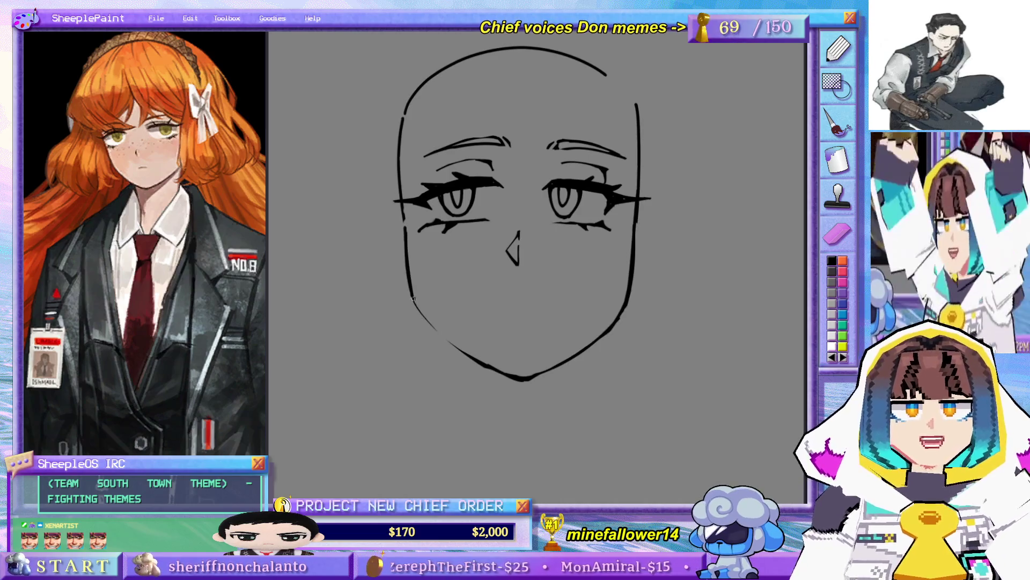
mouse_move(405, 235)
mouse_down()
mouse_move(421, 316)
mouse_move(459, 350)
mouse_up()
key(ctrl+z)
mouse_move(413, 295)
mouse_down()
mouse_move(469, 357)
mouse_move(498, 367)
mouse_up()
key(ctrl+z)
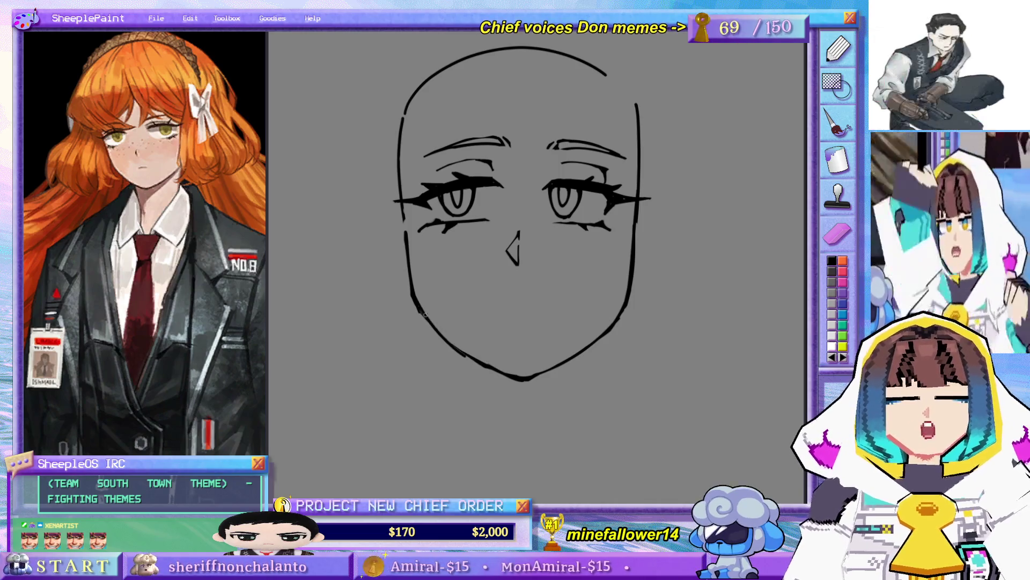
drag(419, 310, 473, 361)
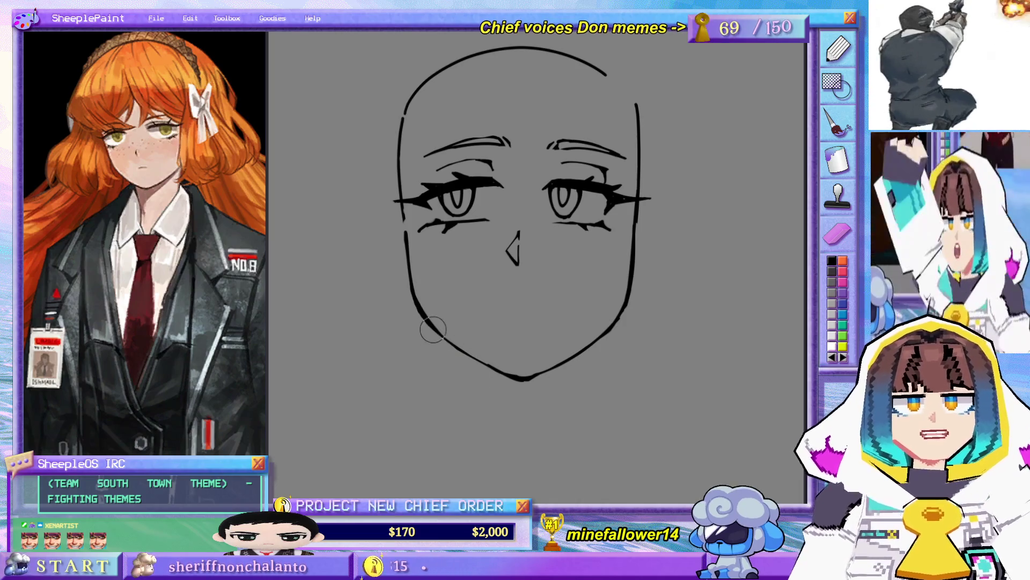
- Restroke the lower-left jaw into the chin, then flip the canvas horizontally
drag(504, 208, 527, 262)
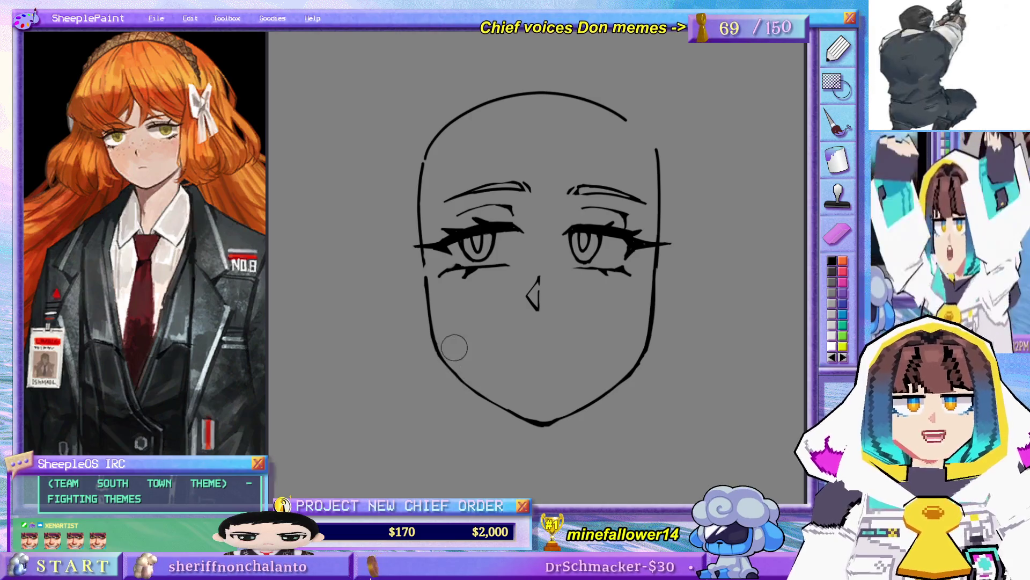
drag(443, 361, 504, 410)
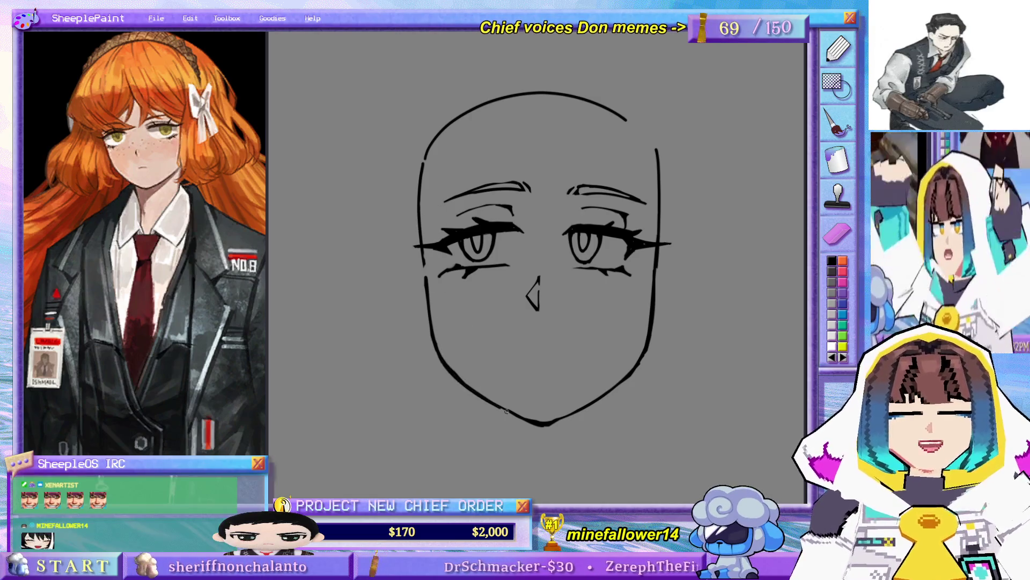
drag(465, 382, 529, 421)
key(ctrl+z)
drag(480, 395, 523, 418)
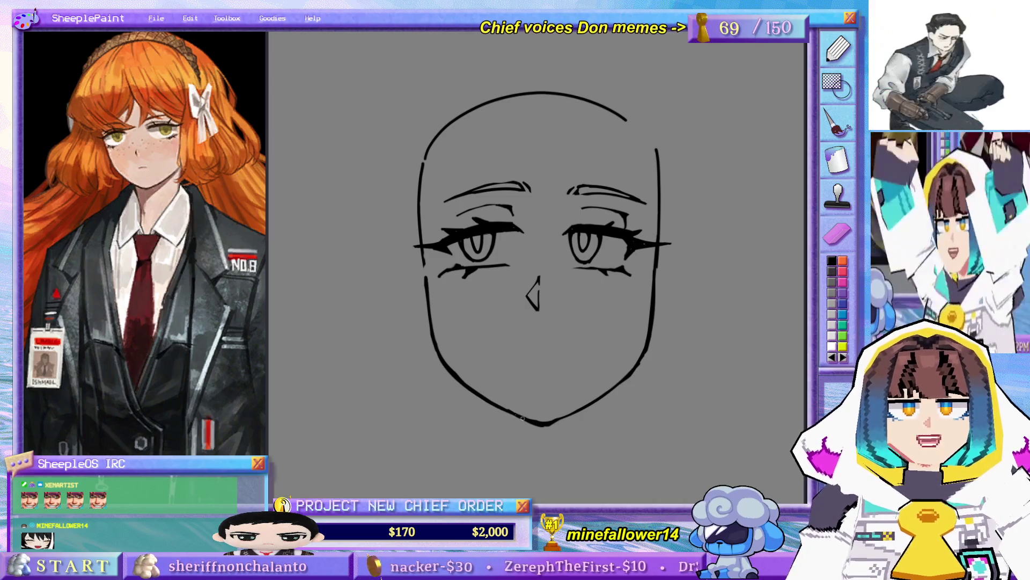
key(h)
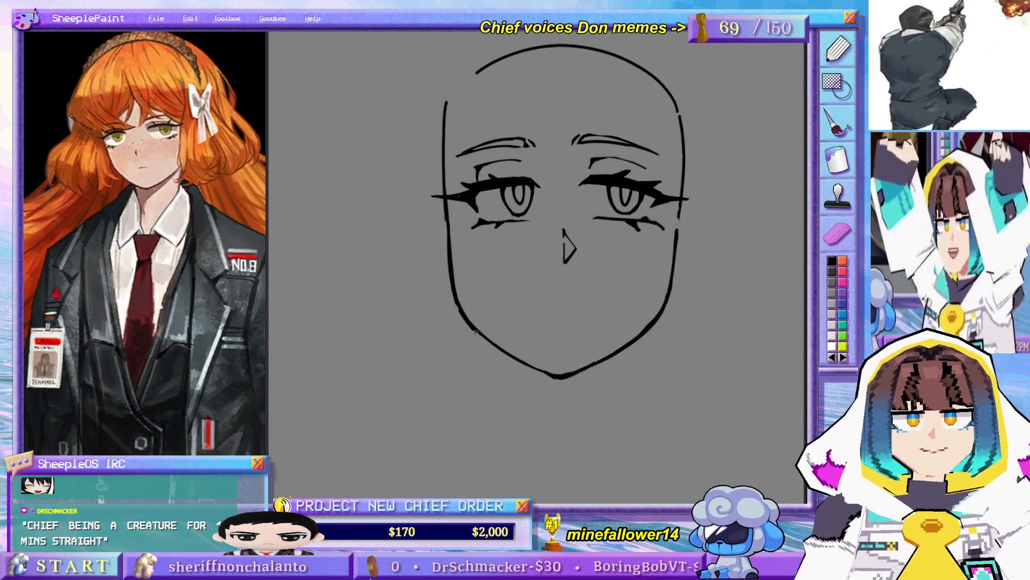
key(e)
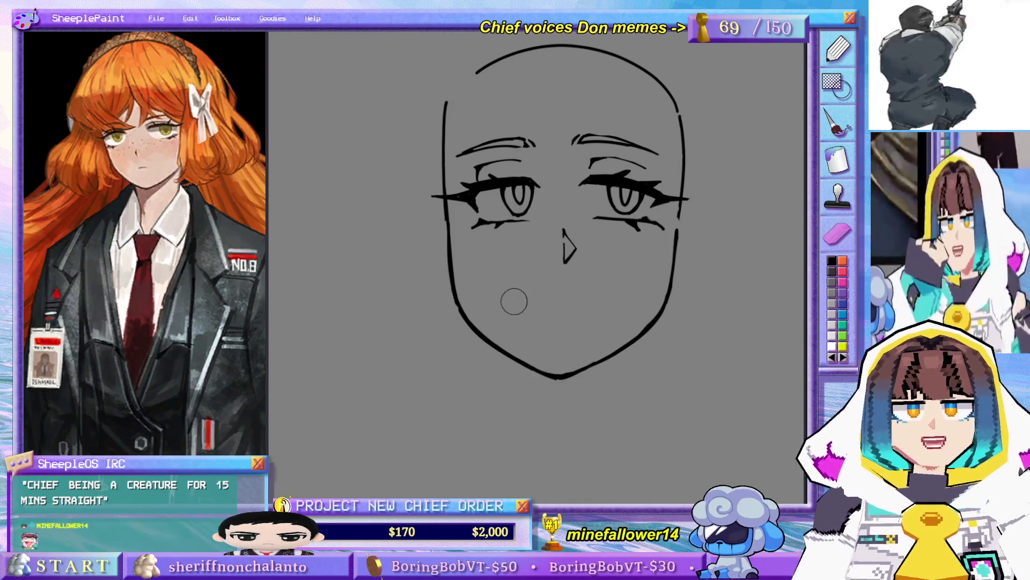
scroll(510, 299, up, 3)
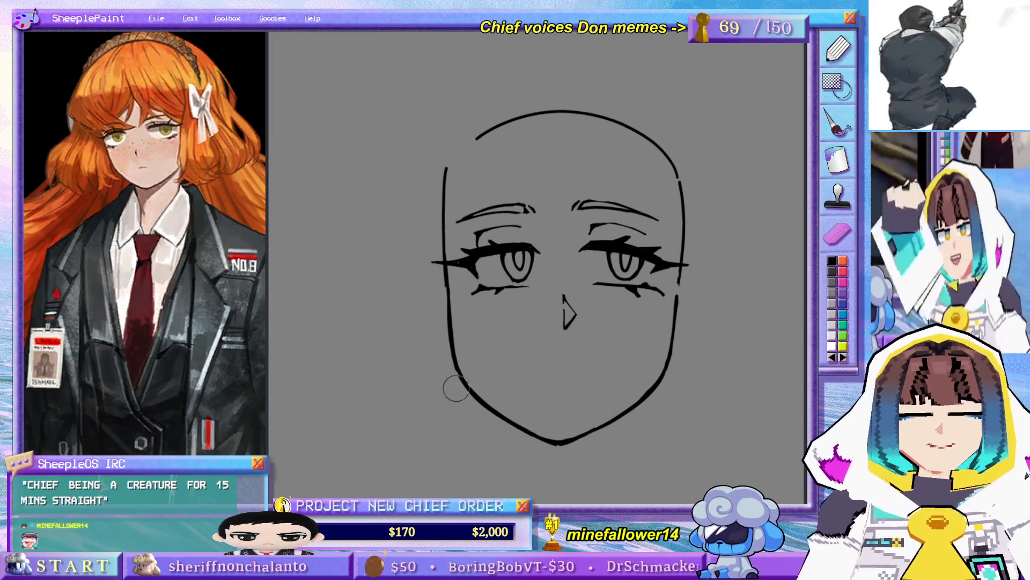
drag(590, 331, 594, 240)
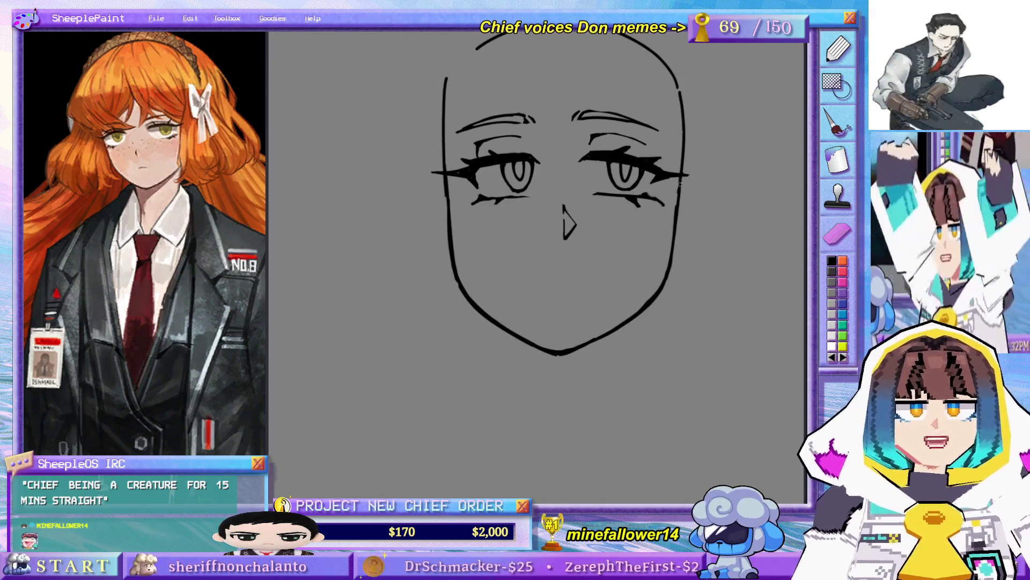
drag(652, 178, 648, 258)
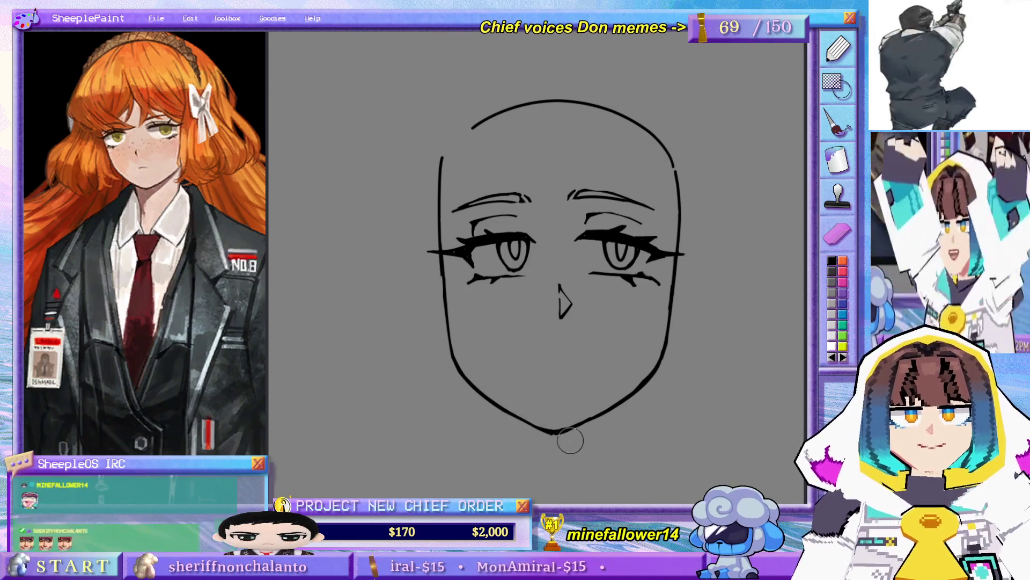
mouse_move(498, 330)
mouse_down()
mouse_move(500, 236)
mouse_move(489, 368)
mouse_up()
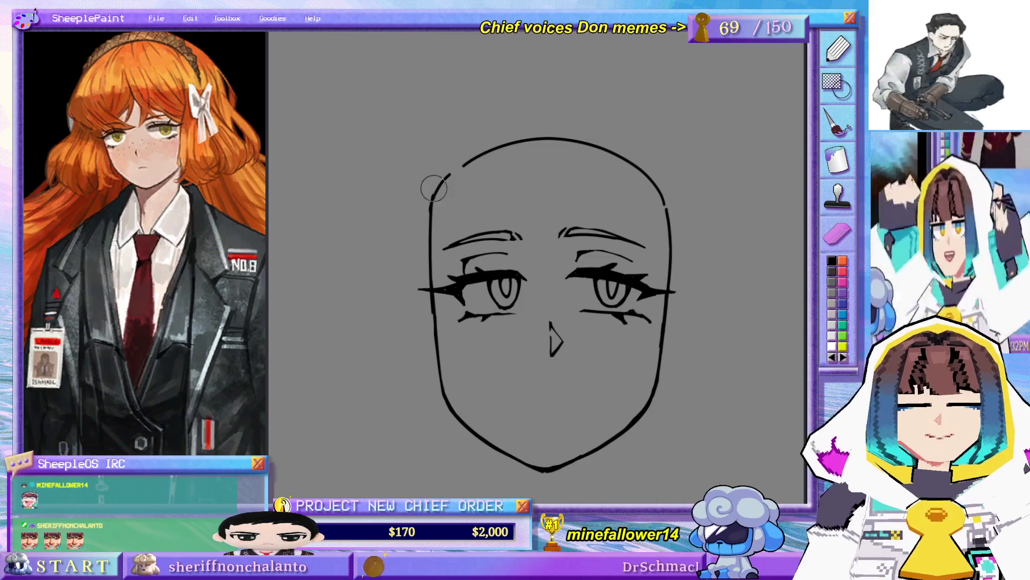
drag(437, 166, 447, 106)
scroll(665, 231, down, 1)
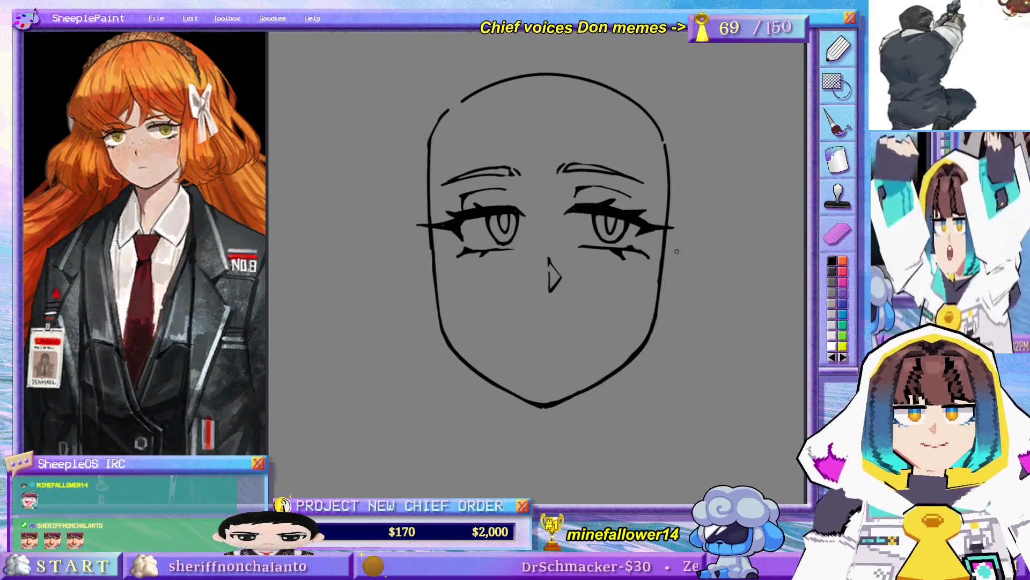
scroll(675, 220, down, 2)
drag(676, 217, 642, 241)
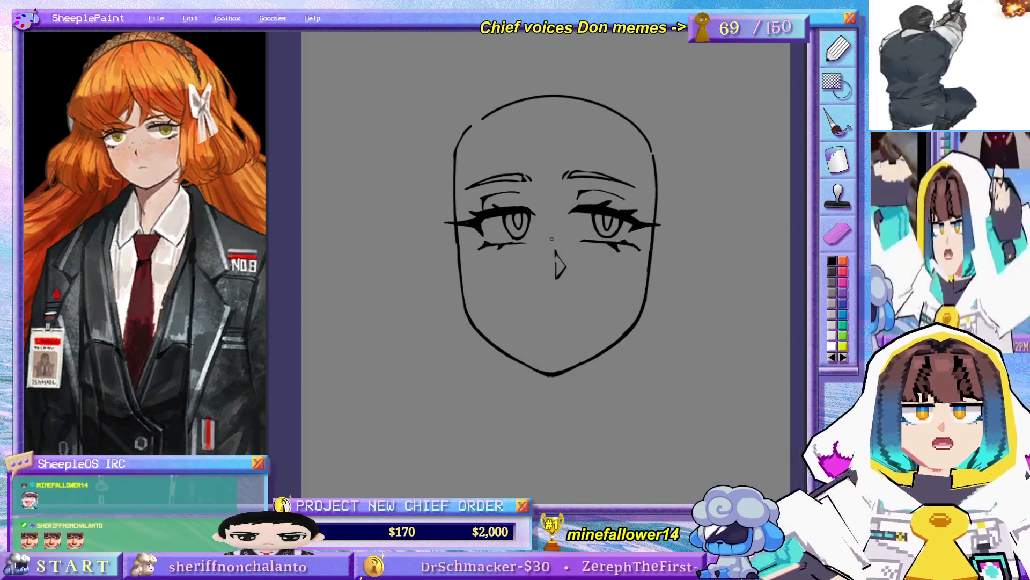
scroll(642, 241, up, 2)
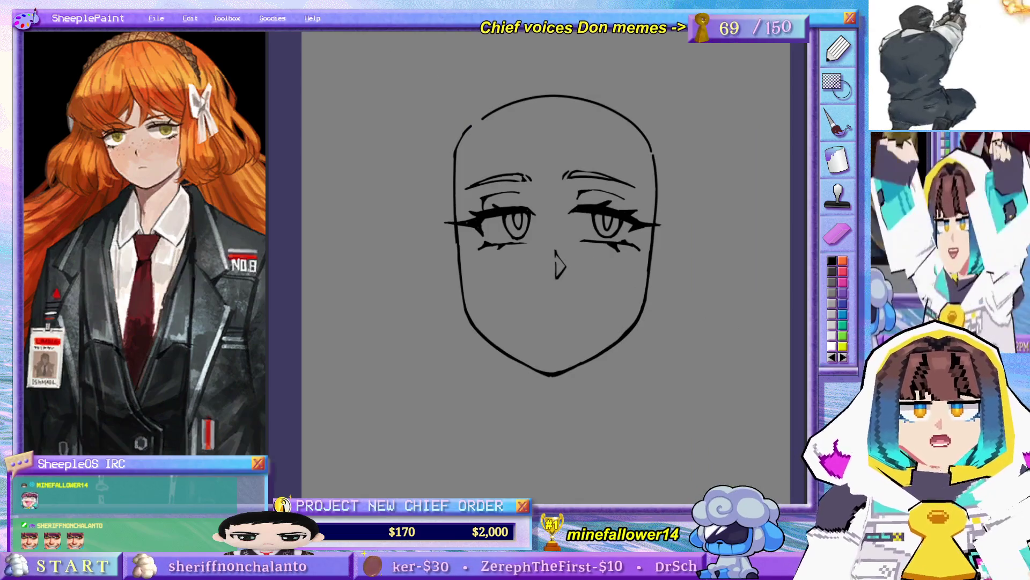
scroll(606, 262, up, 2)
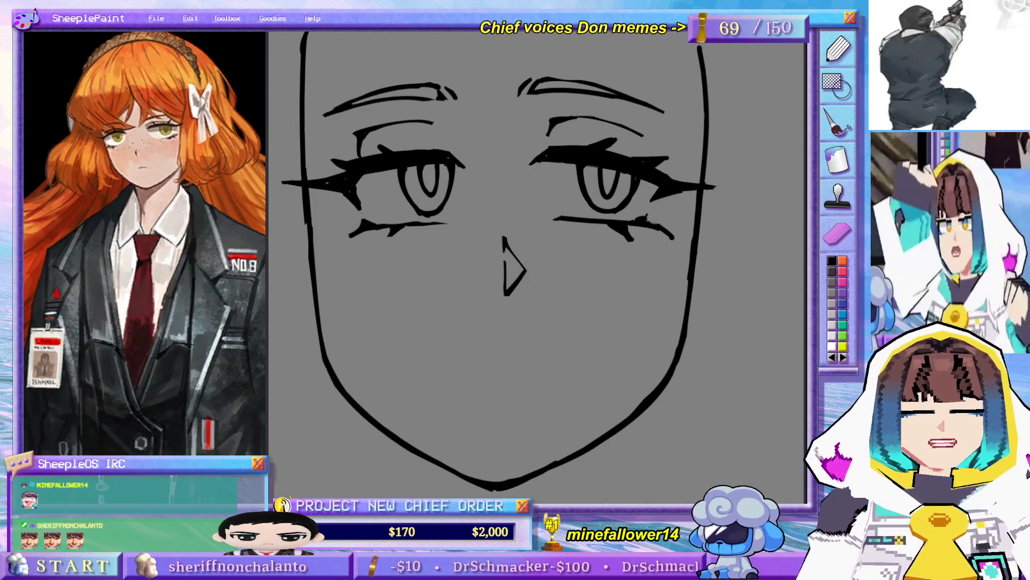
- Sharpen the right eye's lower lashes and extend their outer tail outward
drag(646, 218, 652, 223)
scroll(595, 298, up, 3)
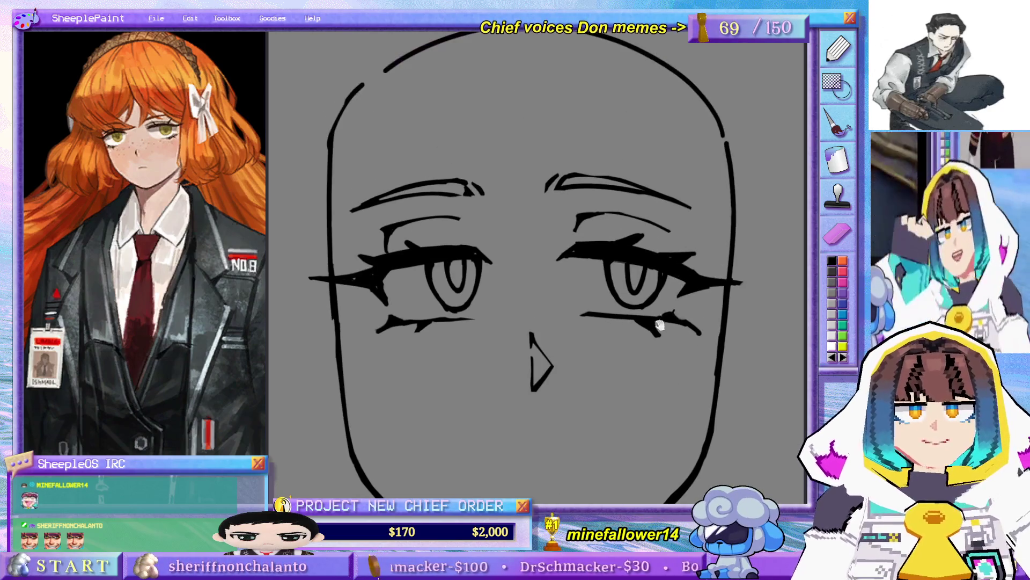
drag(671, 312, 693, 330)
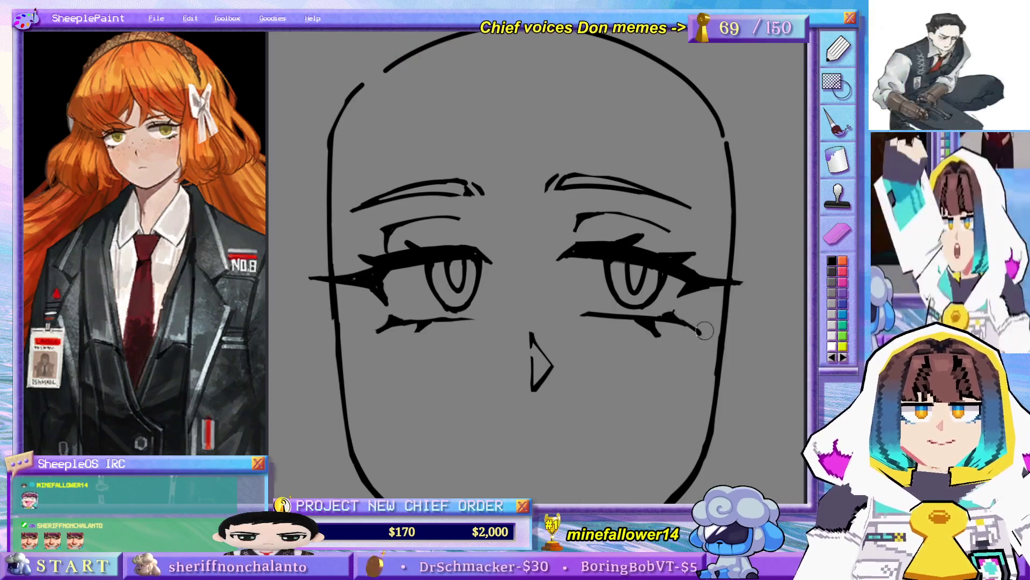
scroll(644, 336, down, 3)
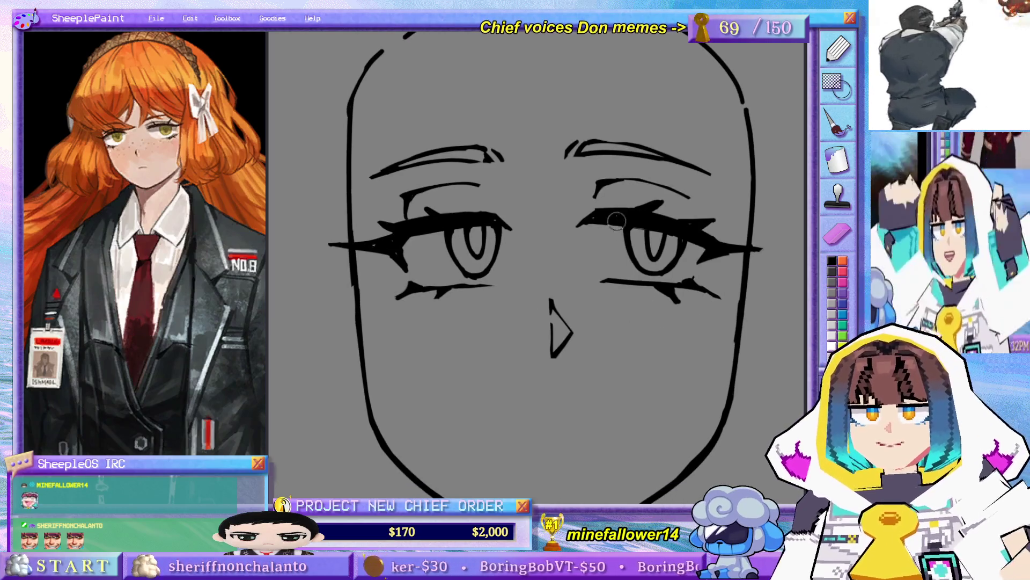
scroll(657, 284, down, 1)
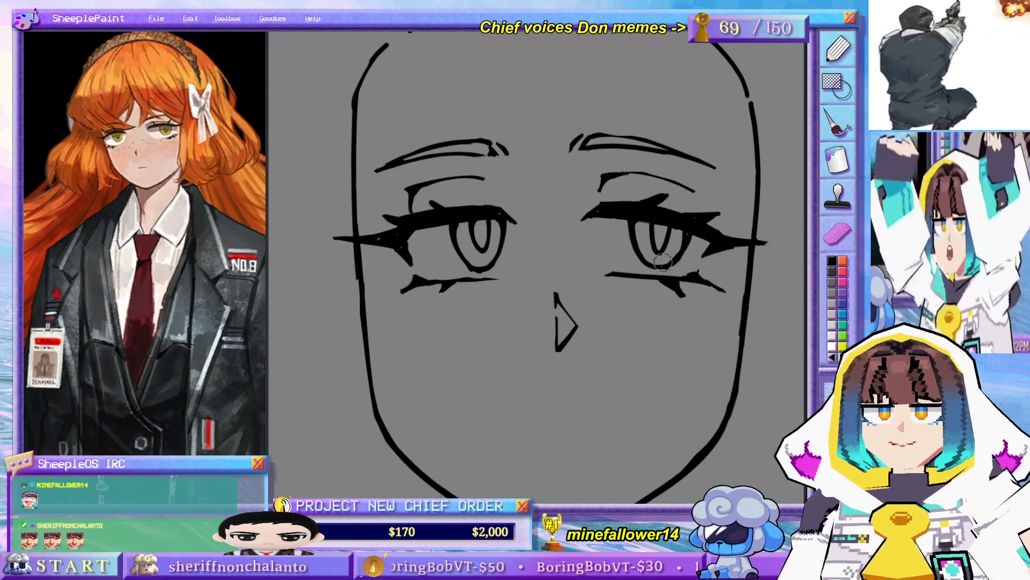
drag(667, 278, 729, 293)
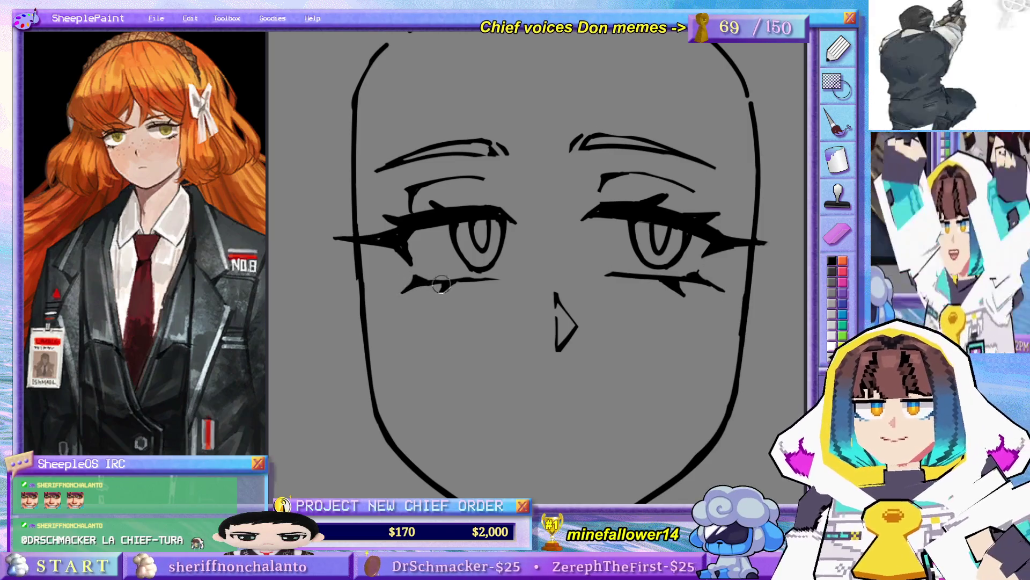
- Add a spike to the left eye's lower lash and lengthen its outer corner line
drag(437, 290, 451, 284)
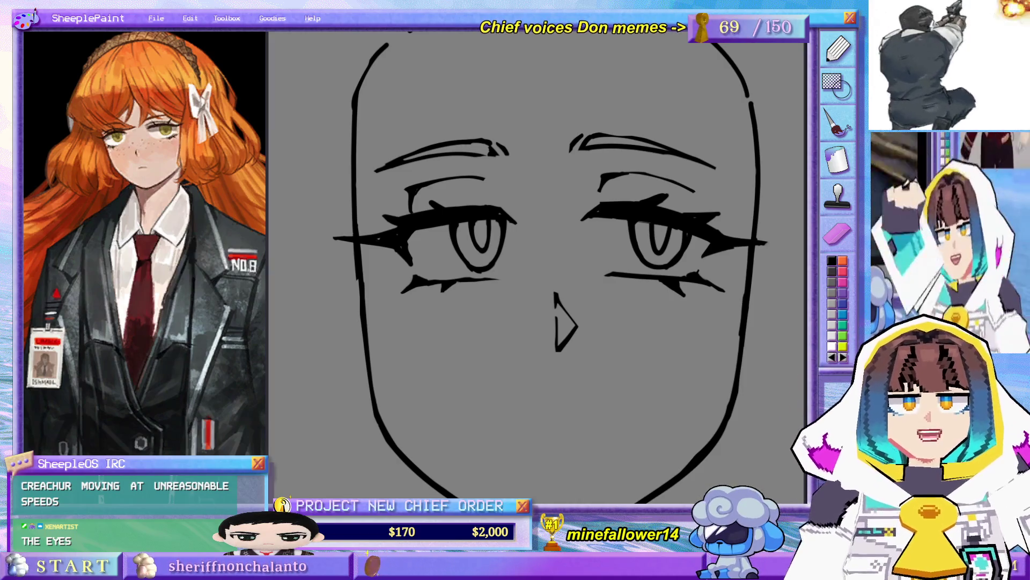
mouse_move(593, 358)
mouse_down()
mouse_move(564, 288)
mouse_move(553, 398)
mouse_up()
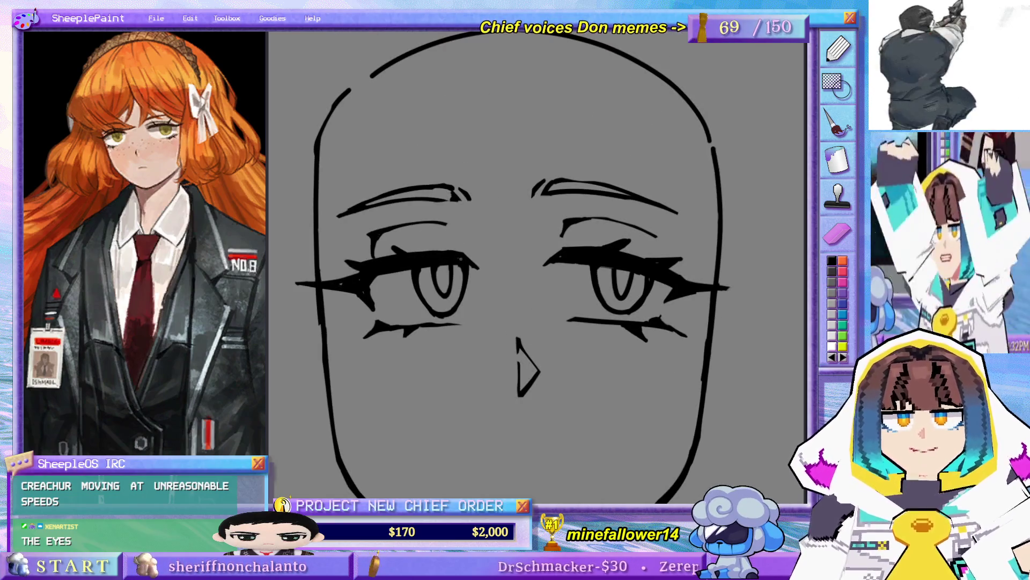
drag(533, 302, 545, 270)
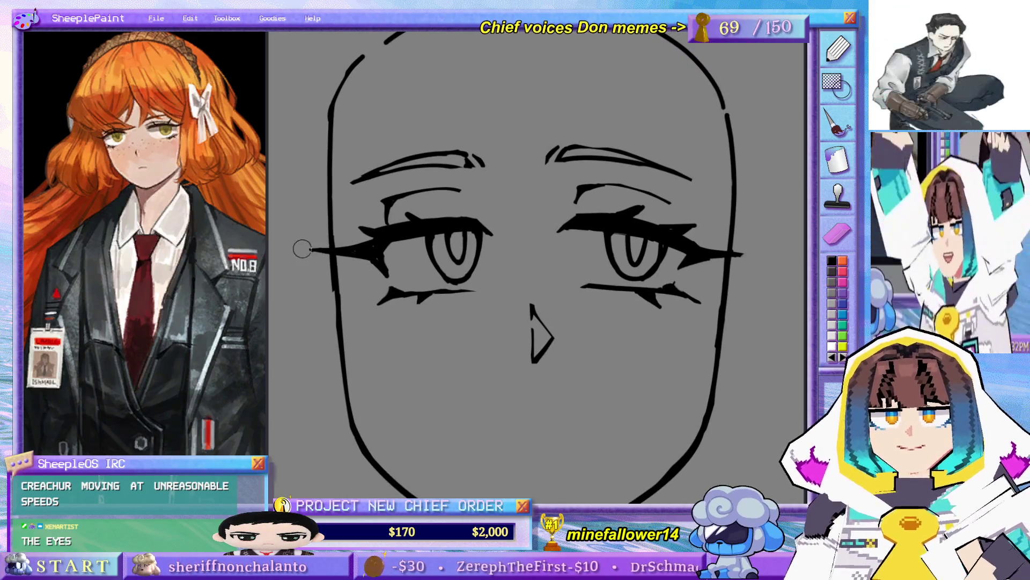
drag(311, 250, 328, 251)
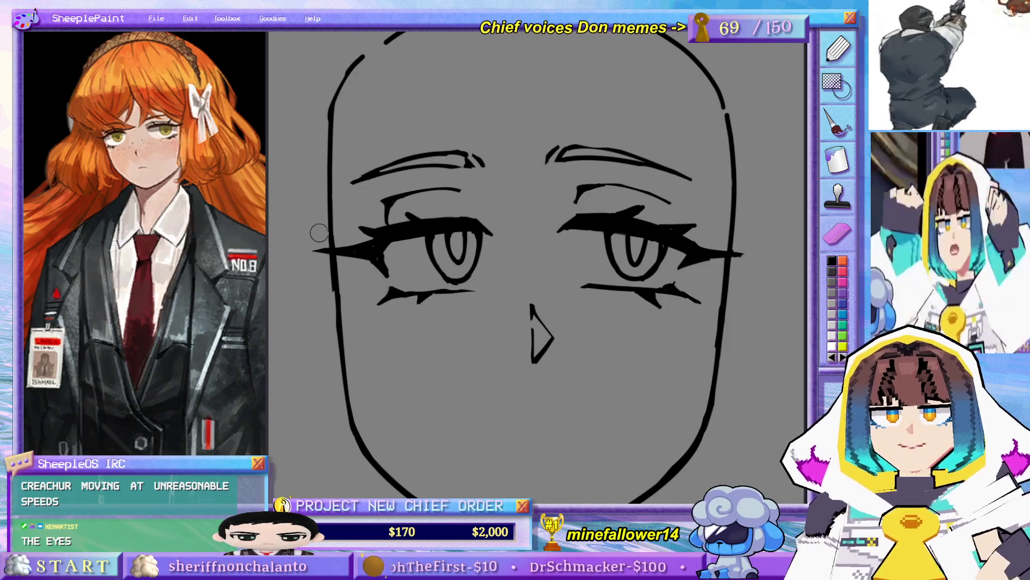
drag(419, 300, 425, 278)
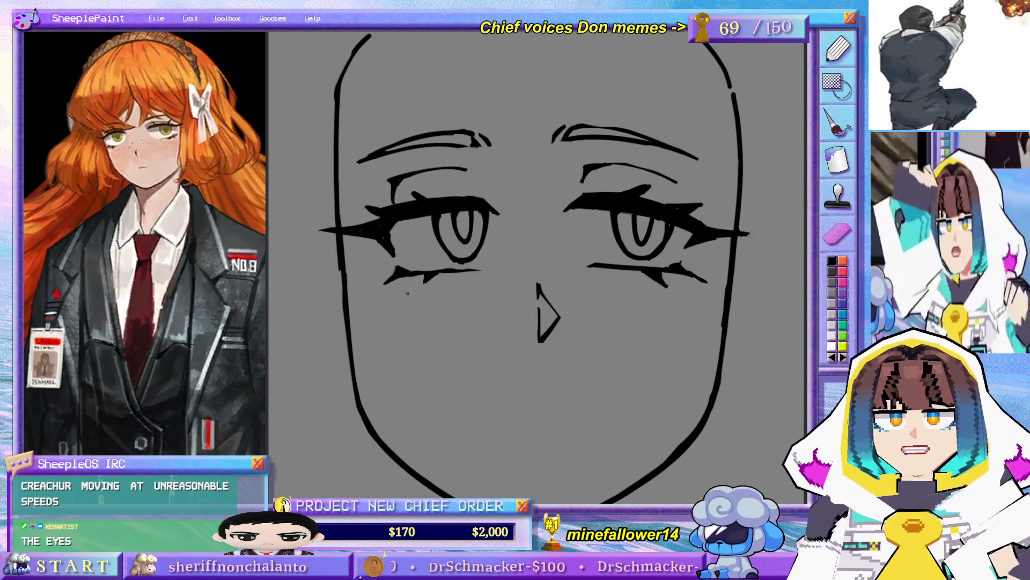
- Dot freckles under the left eye, redoing a first batch, spreading them toward the nose
click(374, 313)
click(394, 311)
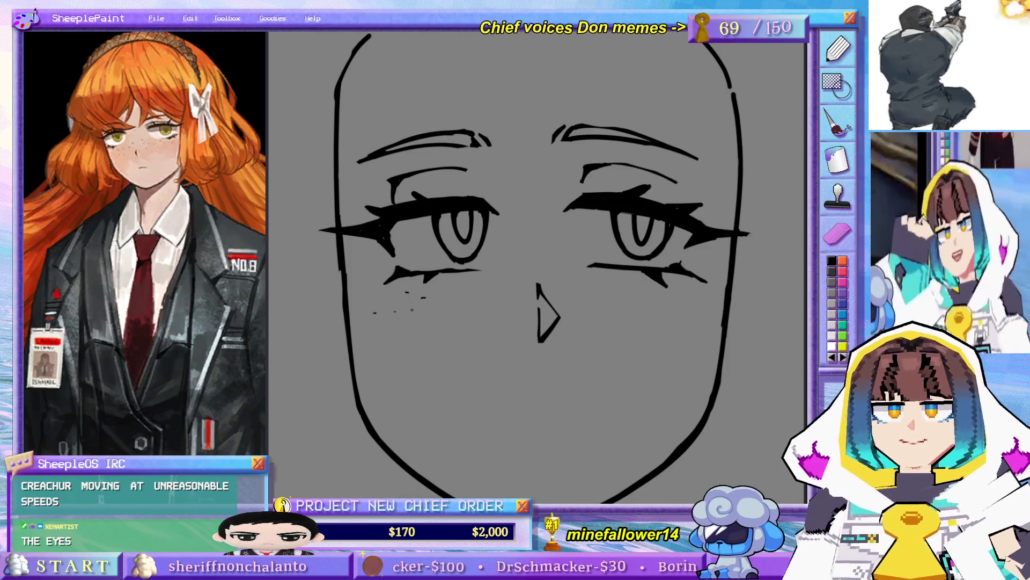
click(411, 319)
click(454, 313)
key(ctrl+z)
key(ctrl+z)
key(ctrl+z)
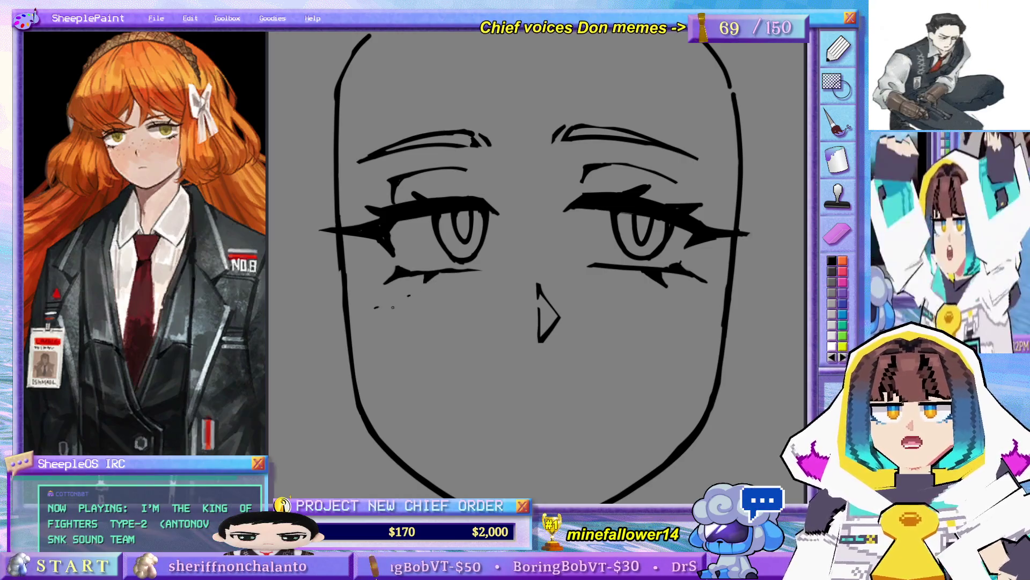
click(358, 321)
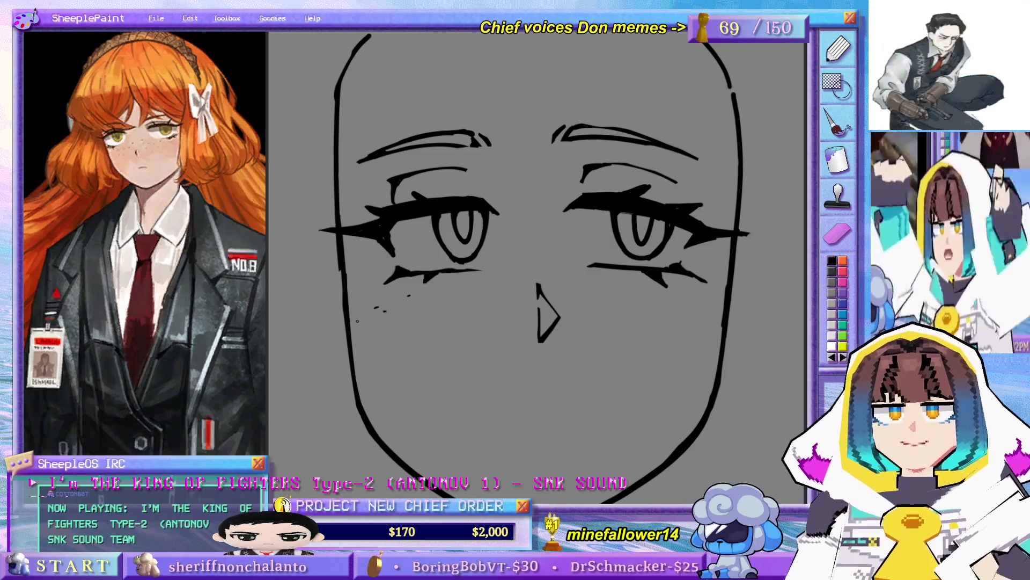
click(410, 312)
click(441, 296)
click(455, 279)
click(479, 290)
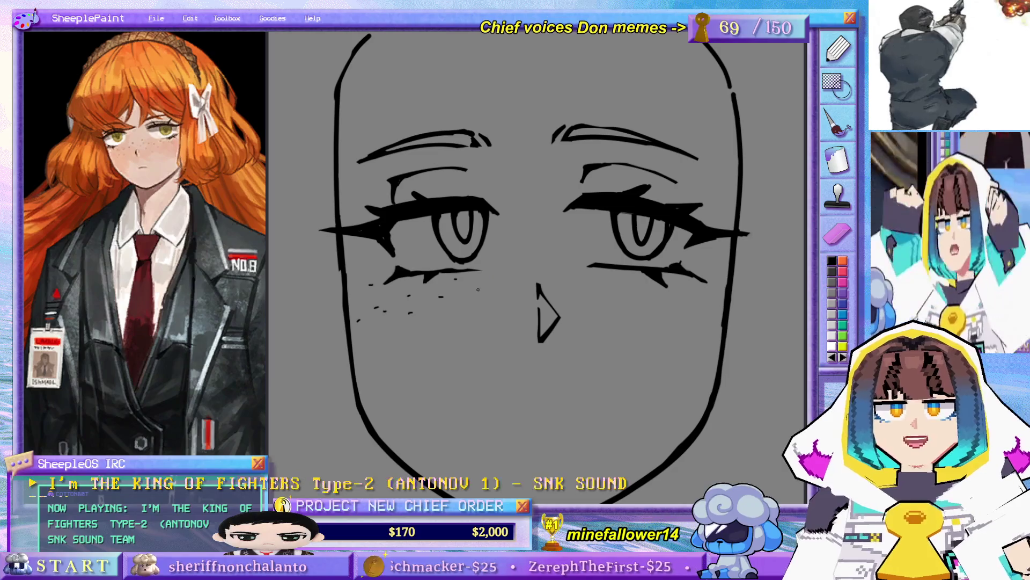
click(492, 295)
click(501, 283)
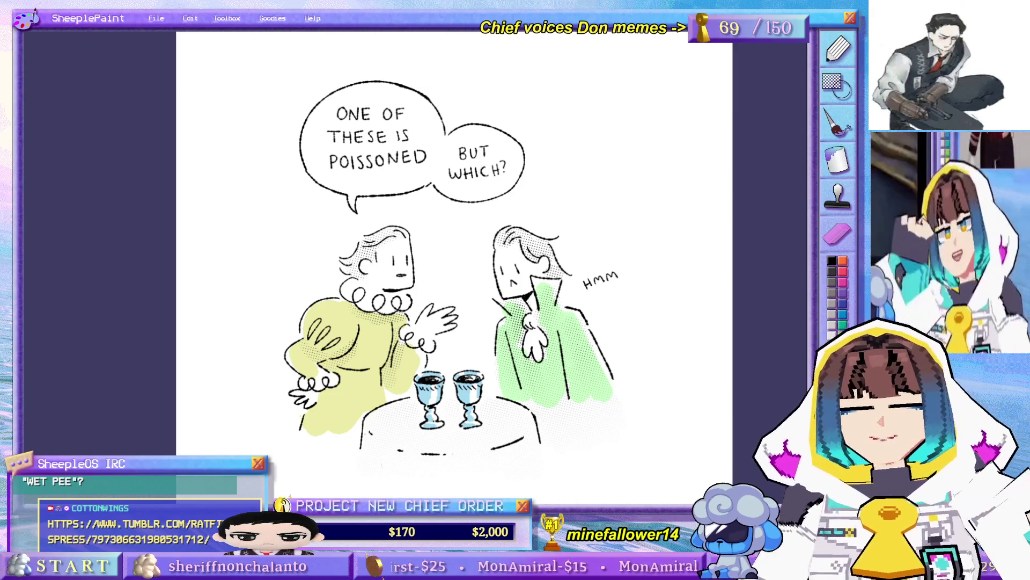
- Nudge the goblet comic view, then bring the face drawing back into view
drag(611, 284, 607, 270)
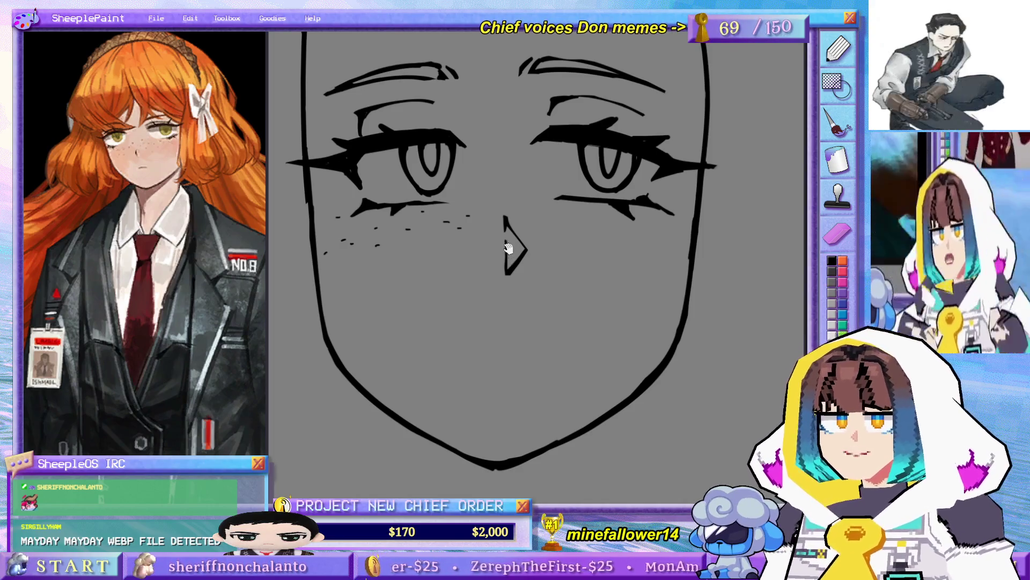
mouse_move(507, 215)
mouse_down()
mouse_move(521, 266)
mouse_move(541, 267)
mouse_up()
- Recentre and zoom the face sketch, then flip the canvas horizontally with H
scroll(521, 268, down, 2)
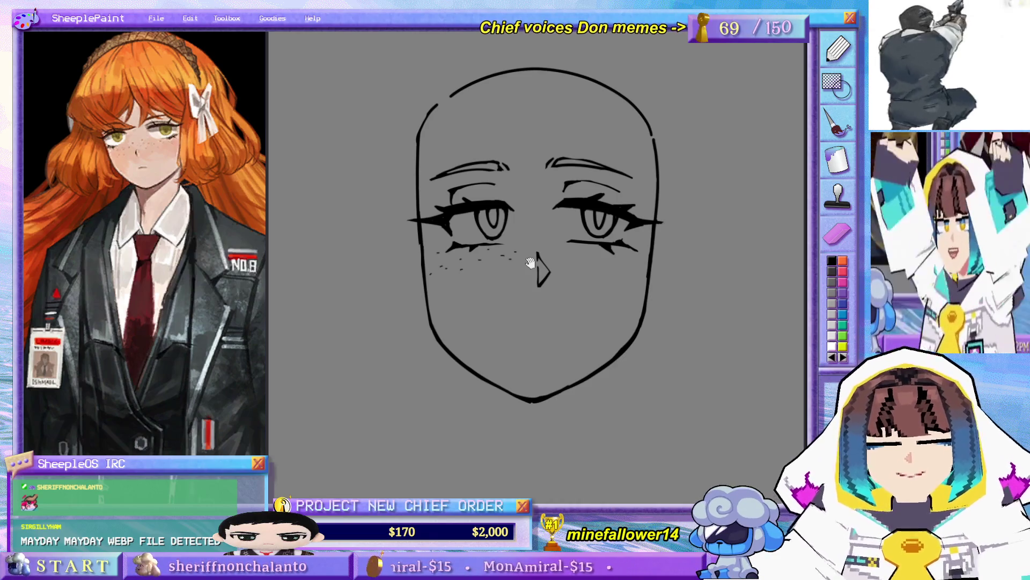
drag(652, 197, 645, 226)
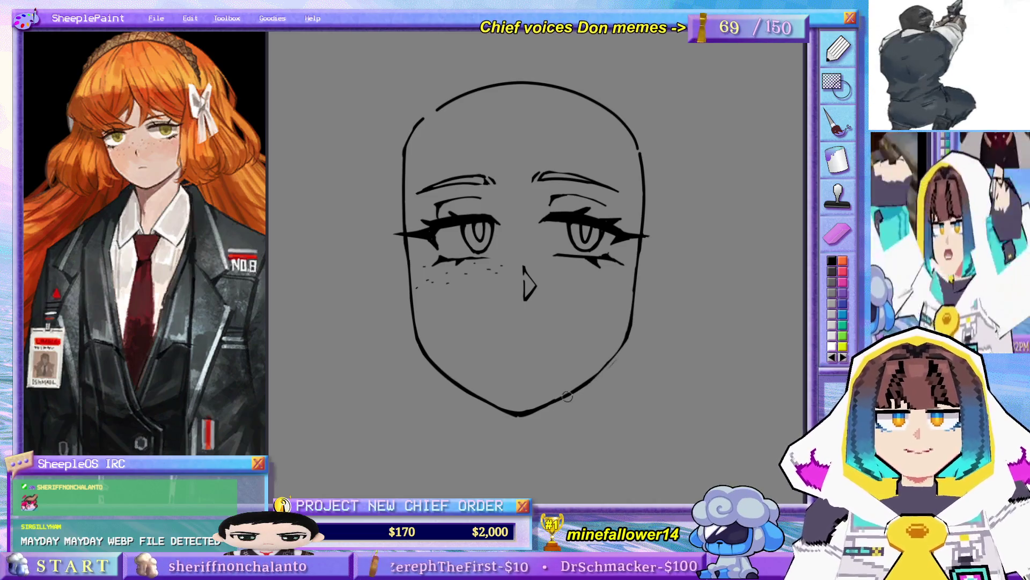
drag(574, 343, 530, 353)
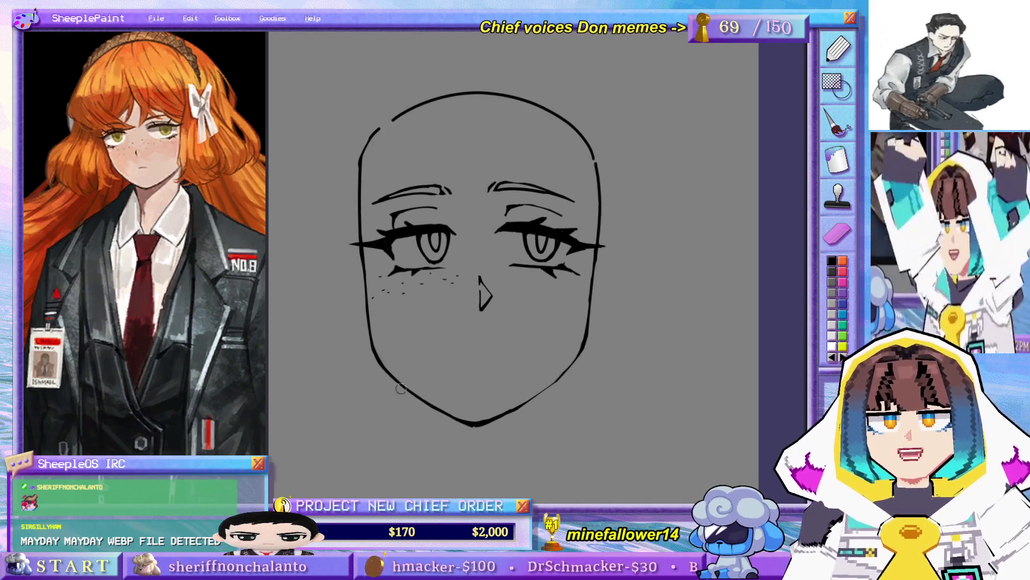
drag(375, 320, 407, 318)
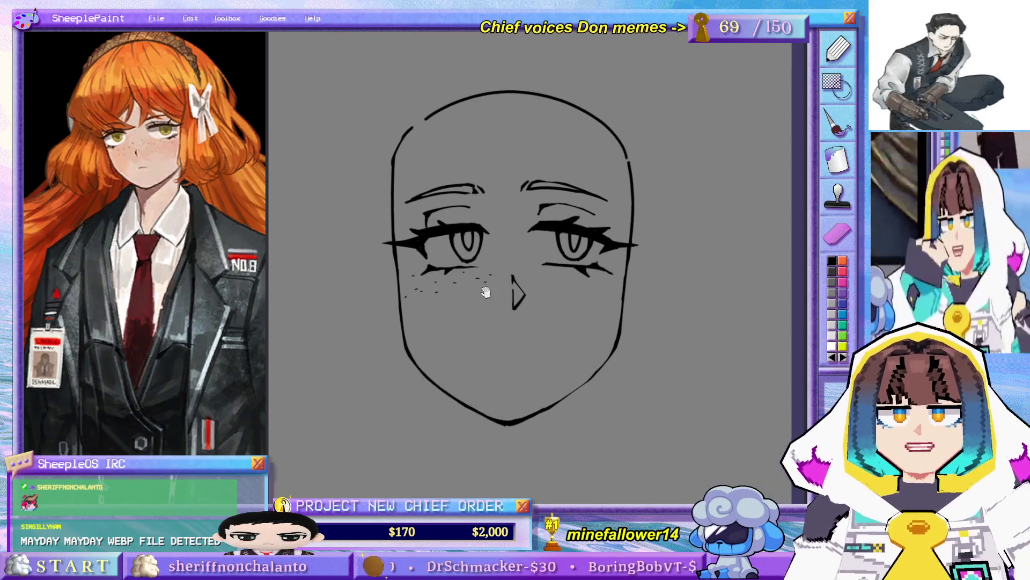
scroll(483, 214, down, 5)
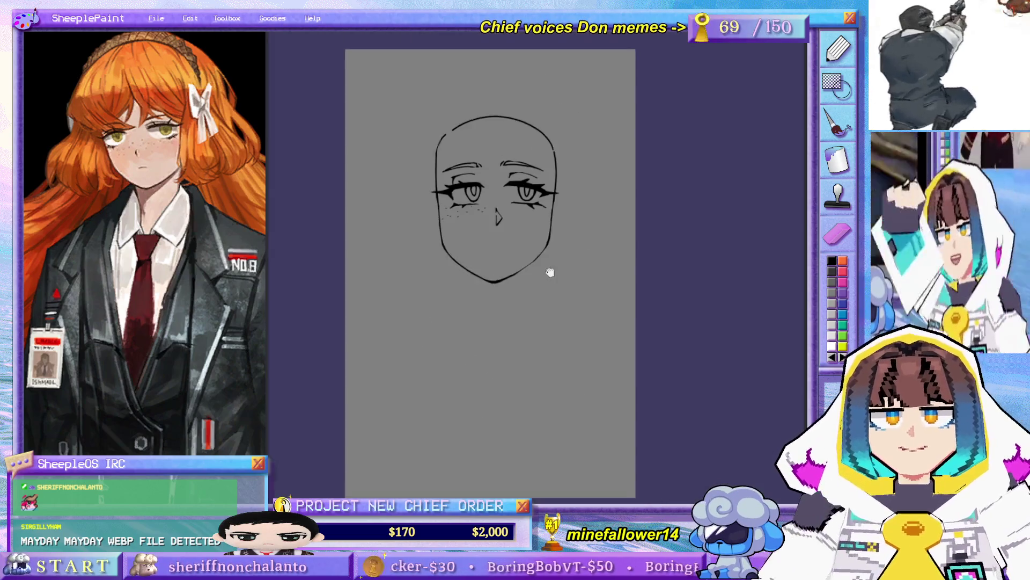
scroll(518, 249, up, 1)
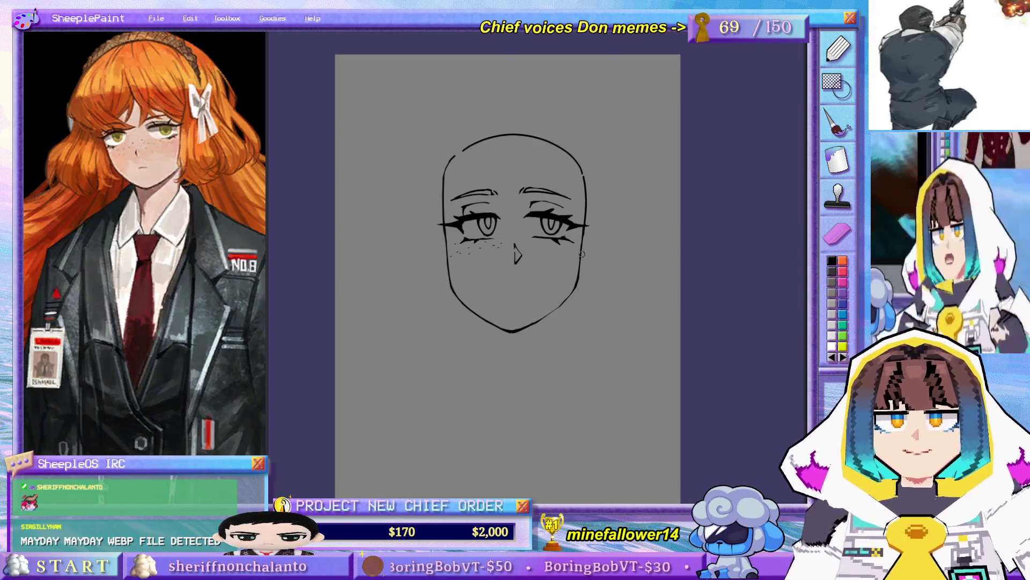
scroll(586, 253, up, 3)
key(h)
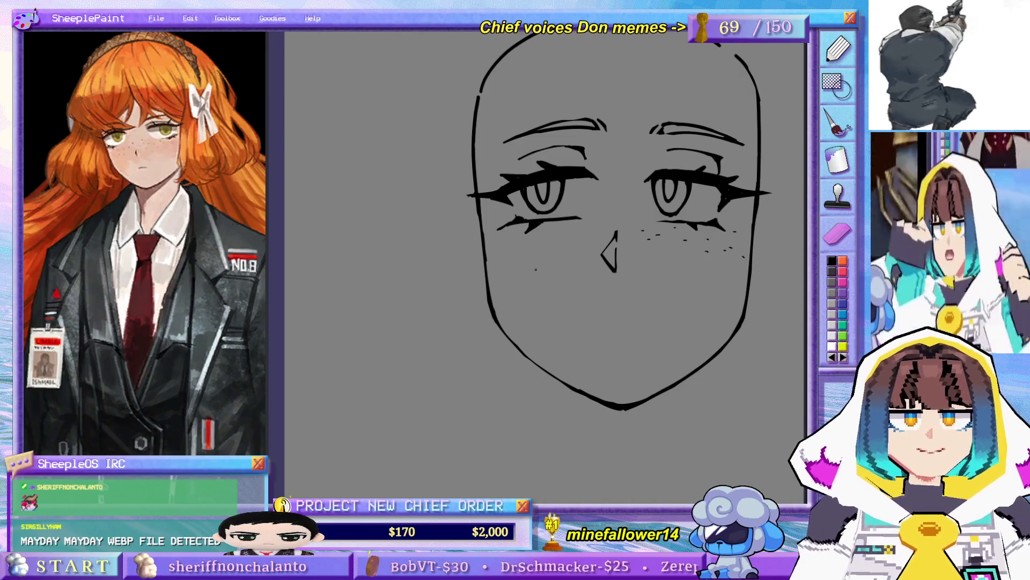
- Darken the lower jawline and chin with thicker strokes, then flip the view back
drag(503, 324, 600, 402)
drag(505, 334, 601, 400)
drag(550, 367, 607, 396)
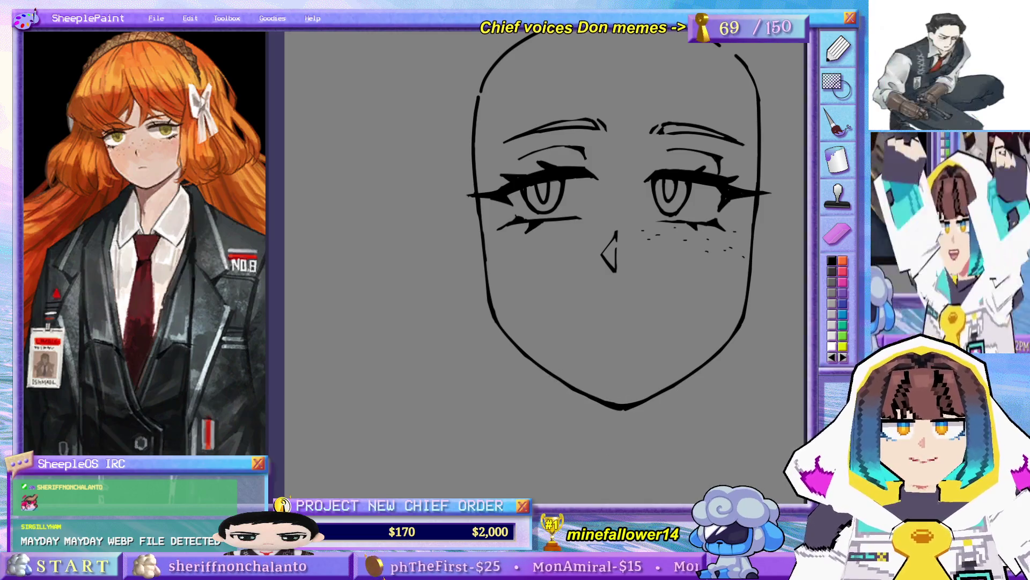
key(h)
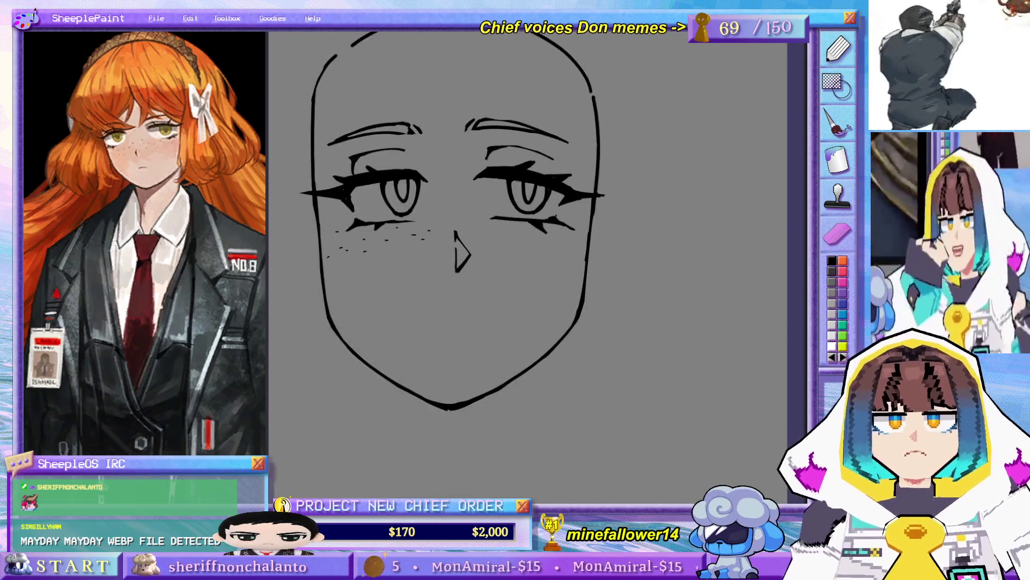
- Reposition the view on the right cheek and undo the latest freckle marks
drag(532, 295, 568, 306)
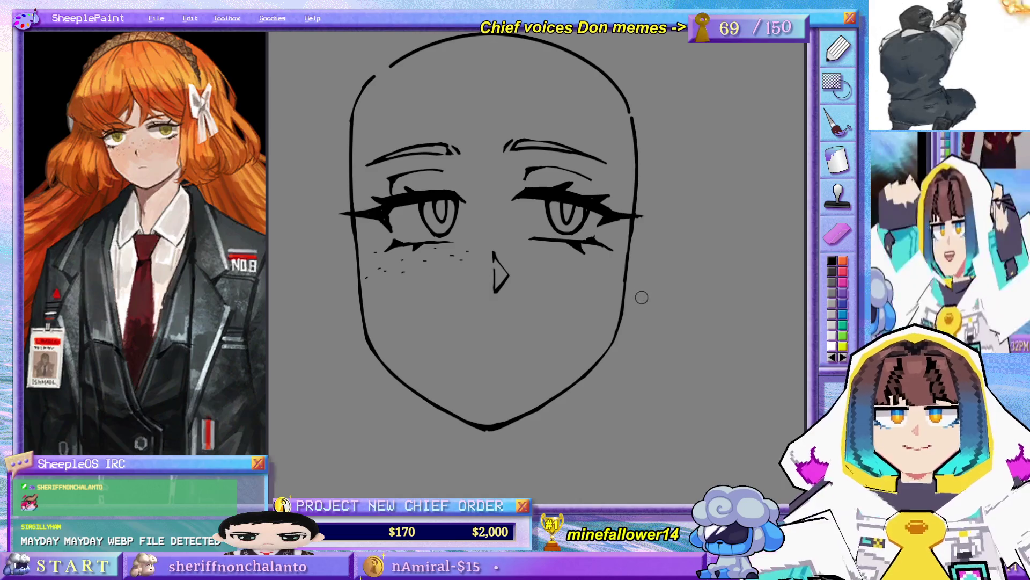
scroll(638, 302, down, 2)
mouse_move(628, 368)
mouse_down()
mouse_move(596, 311)
mouse_move(587, 266)
mouse_up()
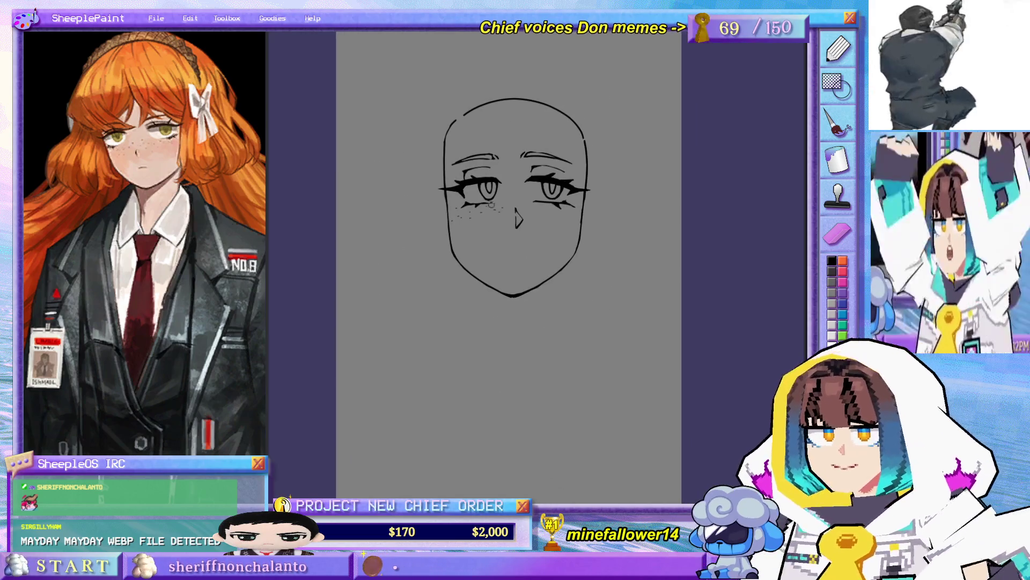
scroll(534, 272, up, 2)
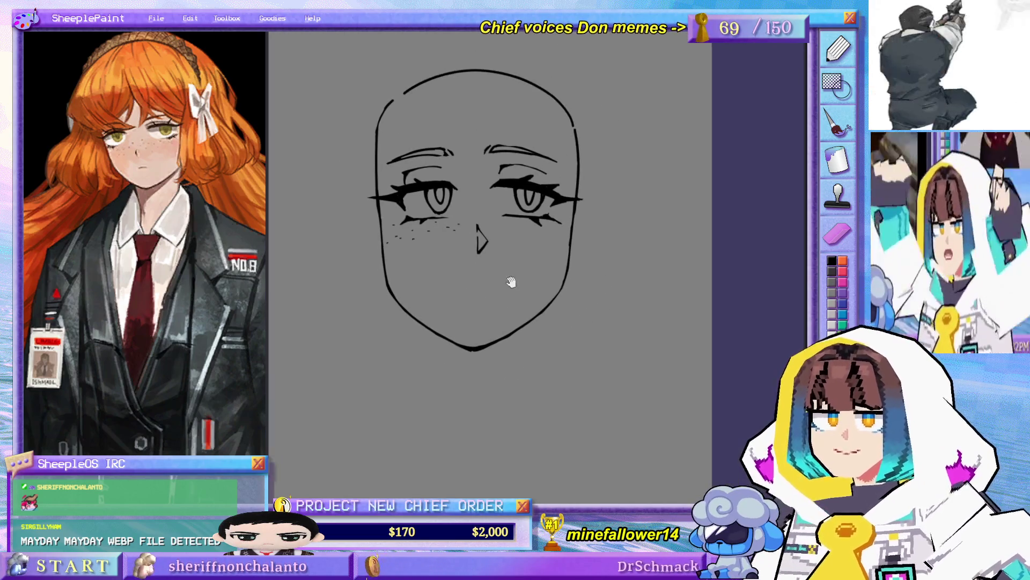
drag(593, 329, 639, 374)
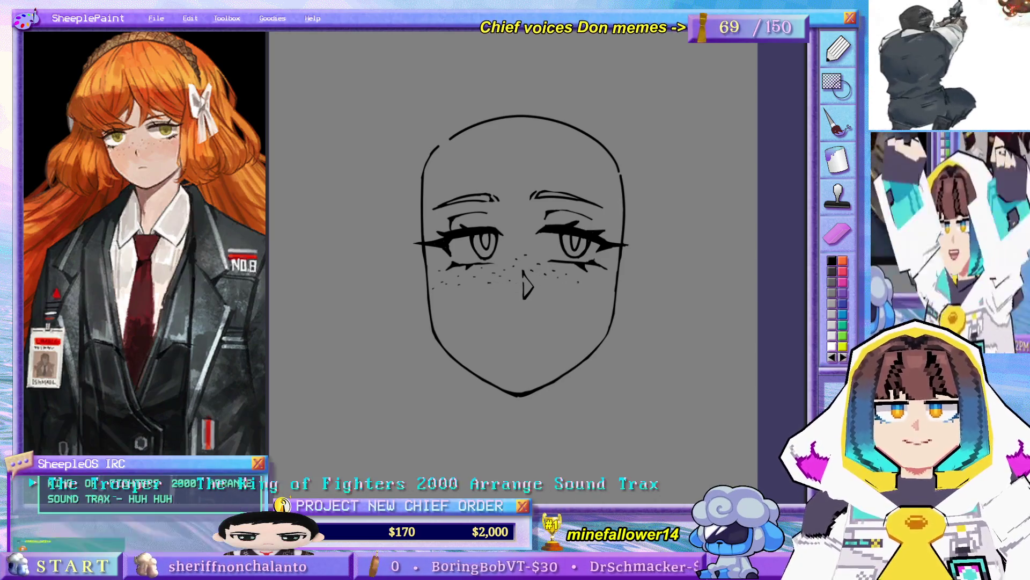
key(ctrl+z)
- Dab three more freckles on the right cheek, undoing one stray mark
click(557, 288)
click(570, 284)
click(578, 280)
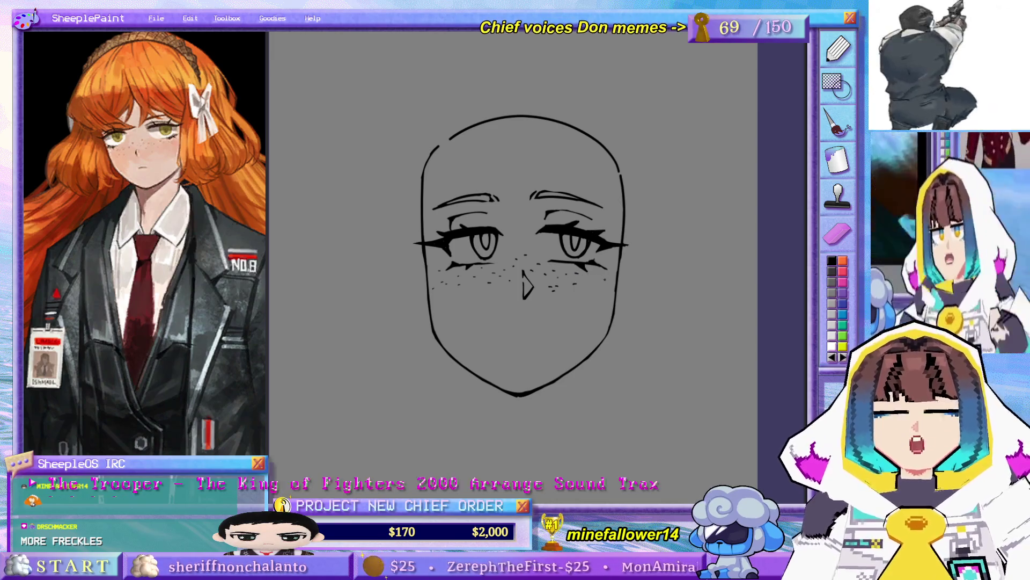
key(ctrl+z)
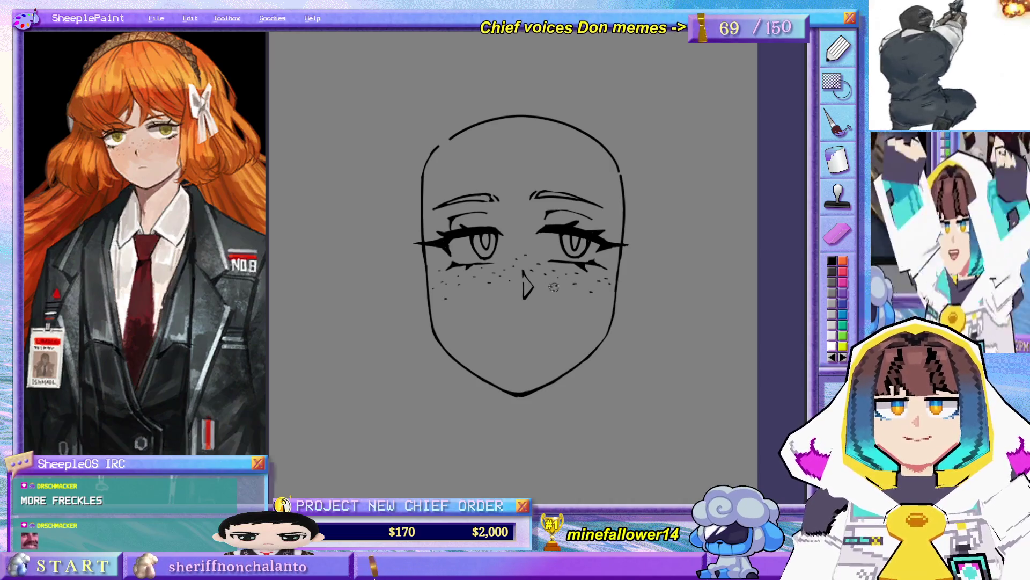
- Lasso-select the nose to check it, release the selection, and shift the view
scroll(558, 283, down, 2)
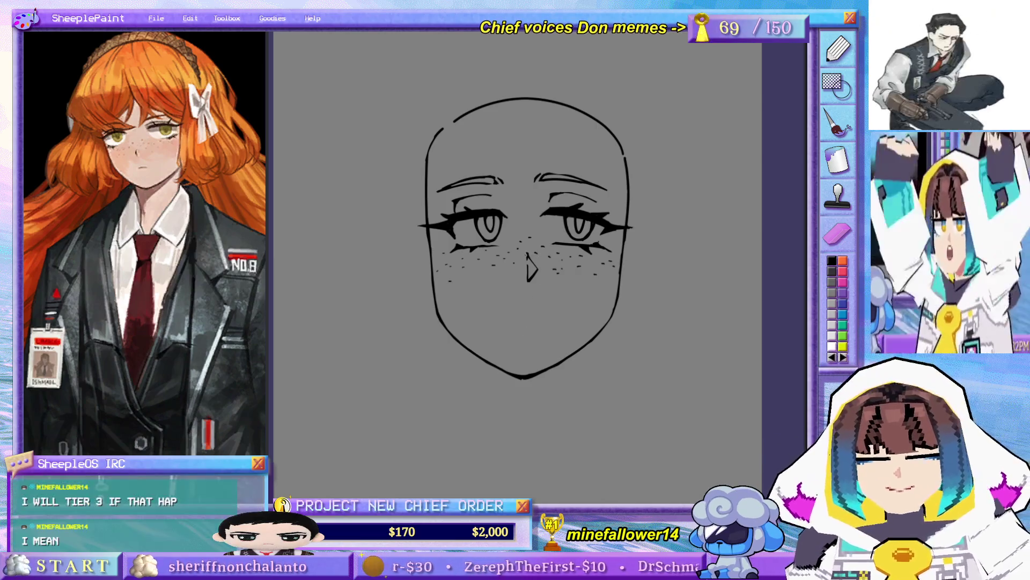
drag(524, 248, 526, 251)
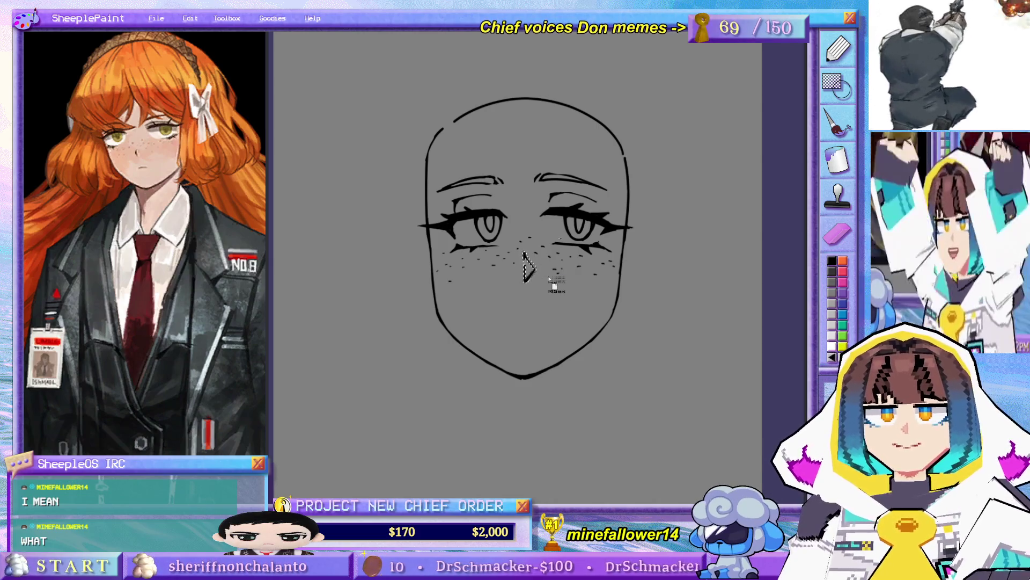
click(556, 286)
mouse_move(560, 311)
mouse_down()
mouse_move(542, 355)
mouse_move(537, 309)
mouse_up()
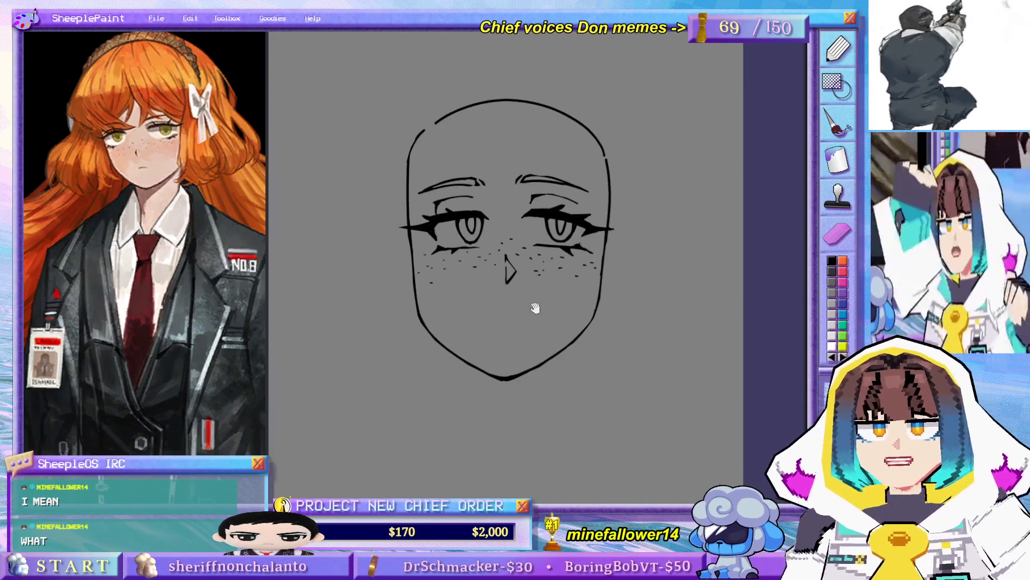
- Undo the first mouth stroke and re-center the view on the face below the nose
key(ctrl+z)
key(ctrl+z)
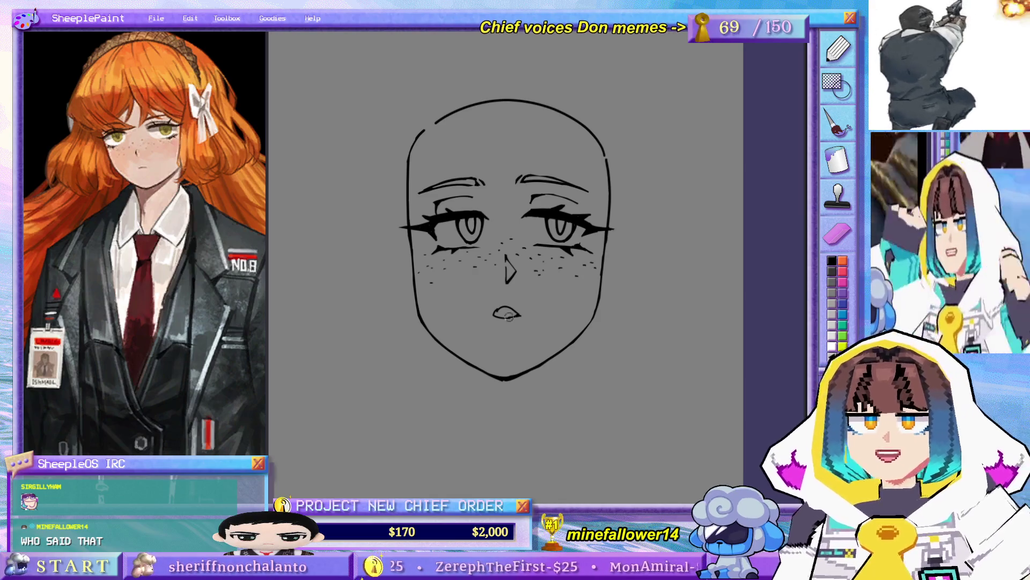
scroll(513, 322, up, 2)
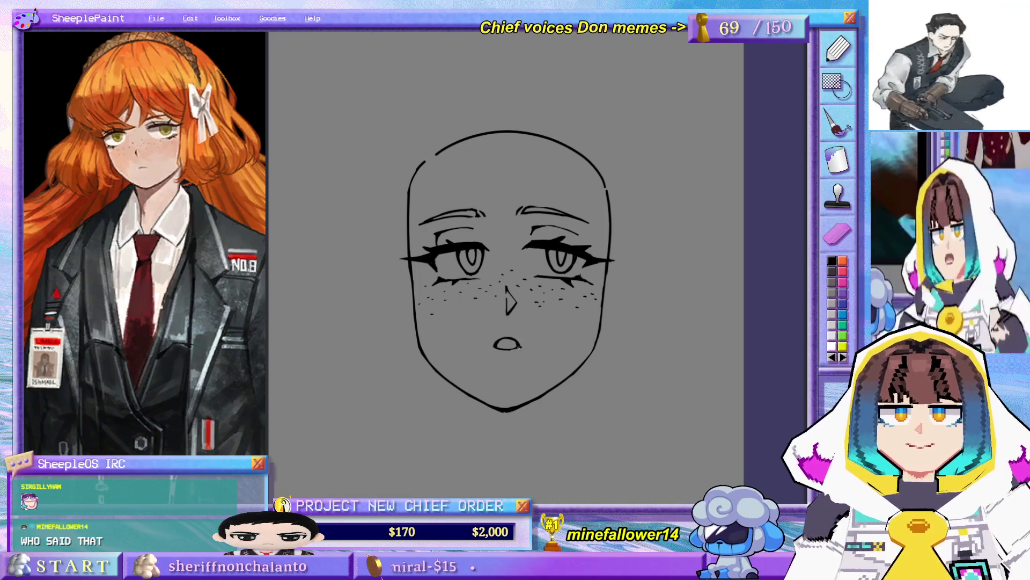
mouse_move(550, 348)
mouse_down()
mouse_move(575, 289)
mouse_move(581, 313)
mouse_up()
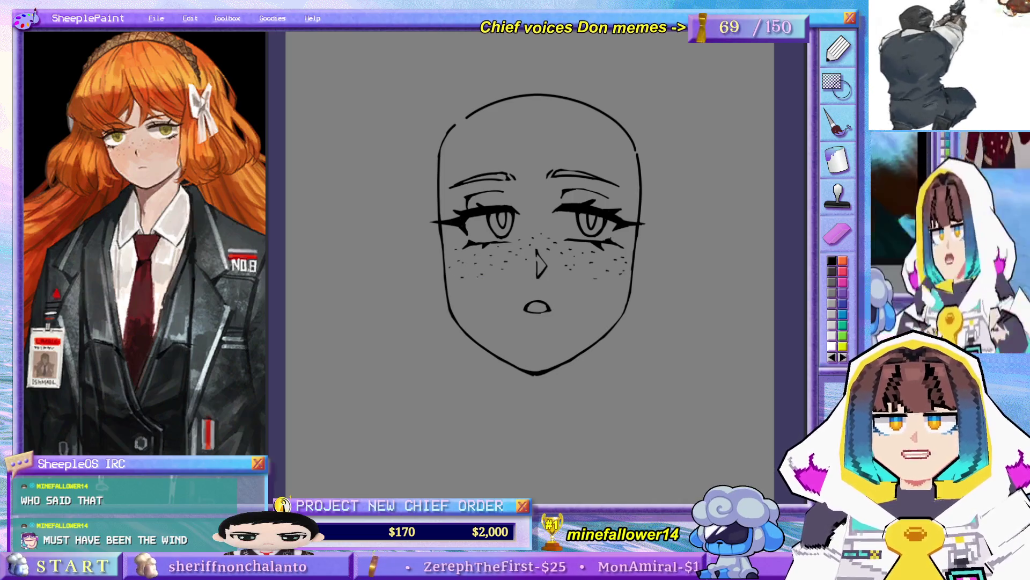
drag(615, 246, 589, 241)
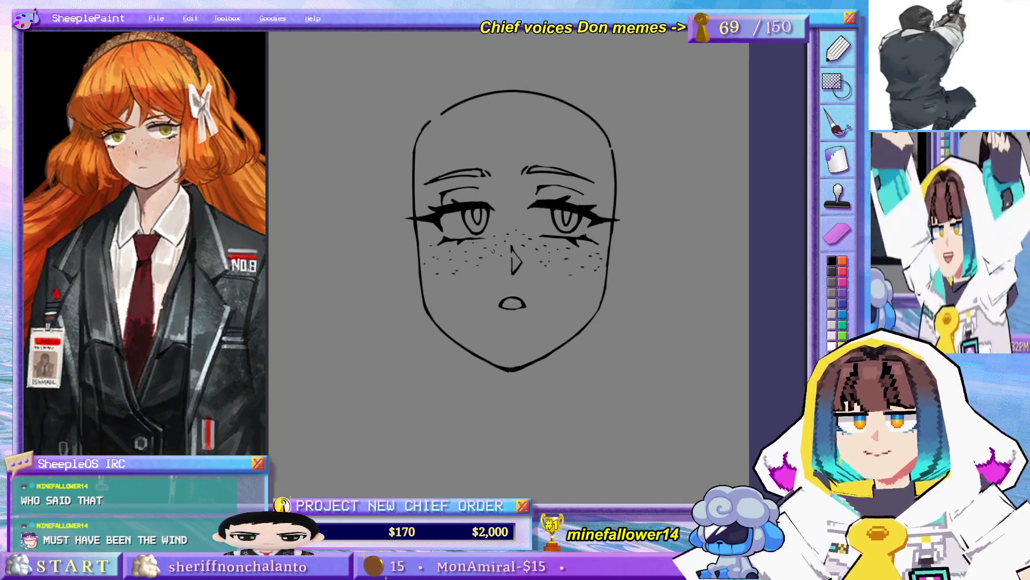
- Try a neck line below the jaw several times, remove it, then bring up the ish-88.png reference
scroll(526, 268, down, 3)
drag(580, 268, 582, 352)
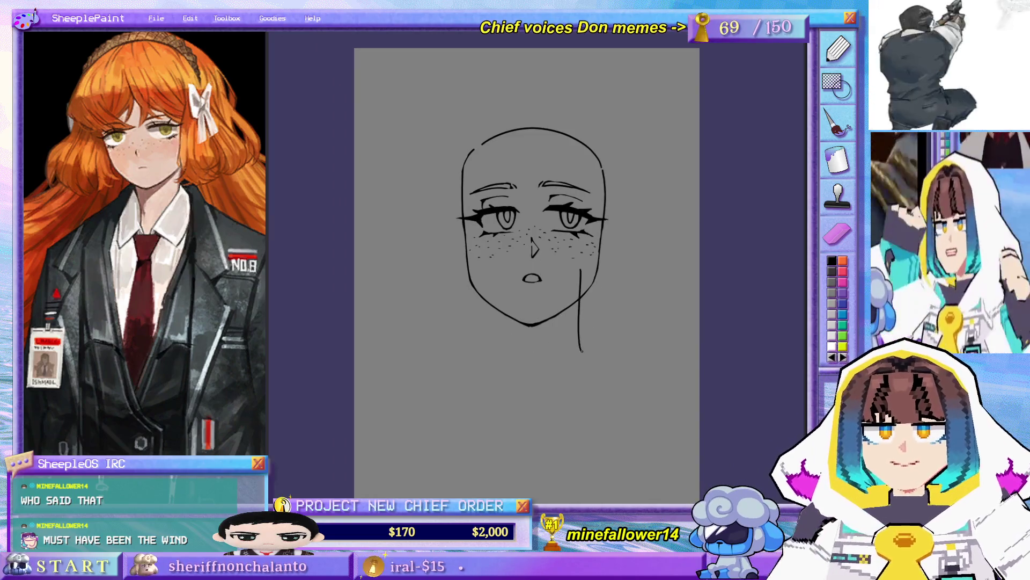
key(ctrl+z)
mouse_move(558, 317)
mouse_down()
mouse_move(562, 384)
mouse_move(568, 364)
mouse_up()
key(ctrl+z)
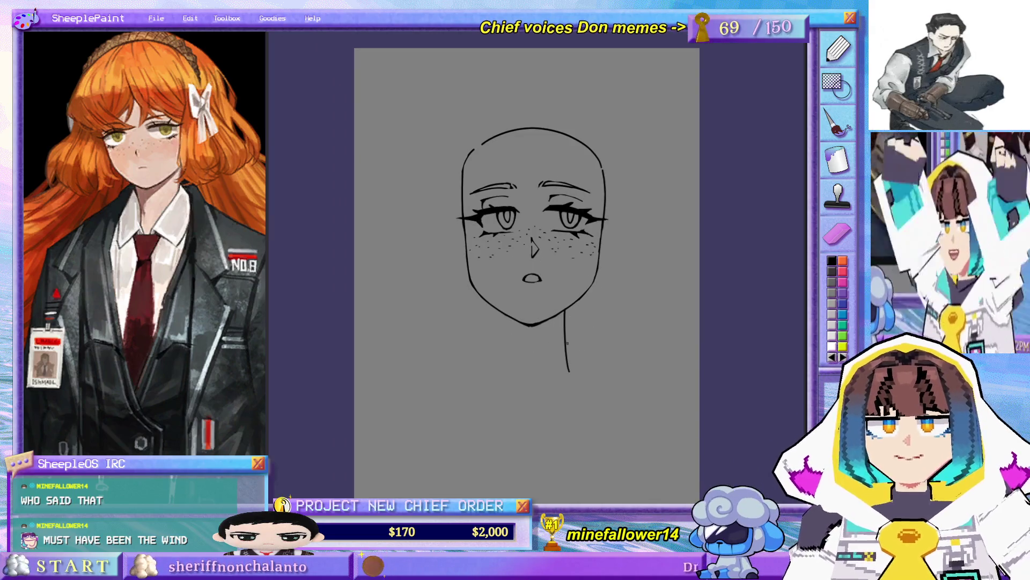
key(ctrl+z)
drag(565, 310, 568, 367)
key(ctrl+z)
mouse_move(566, 311)
mouse_down()
mouse_move(567, 346)
mouse_move(610, 386)
mouse_up()
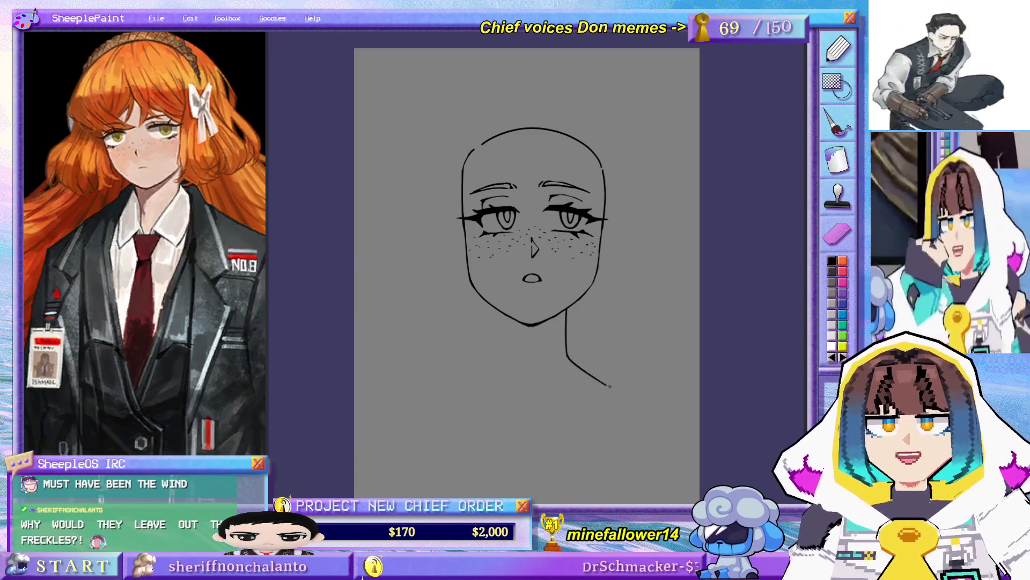
key(ctrl+z)
key(ctrl+z)
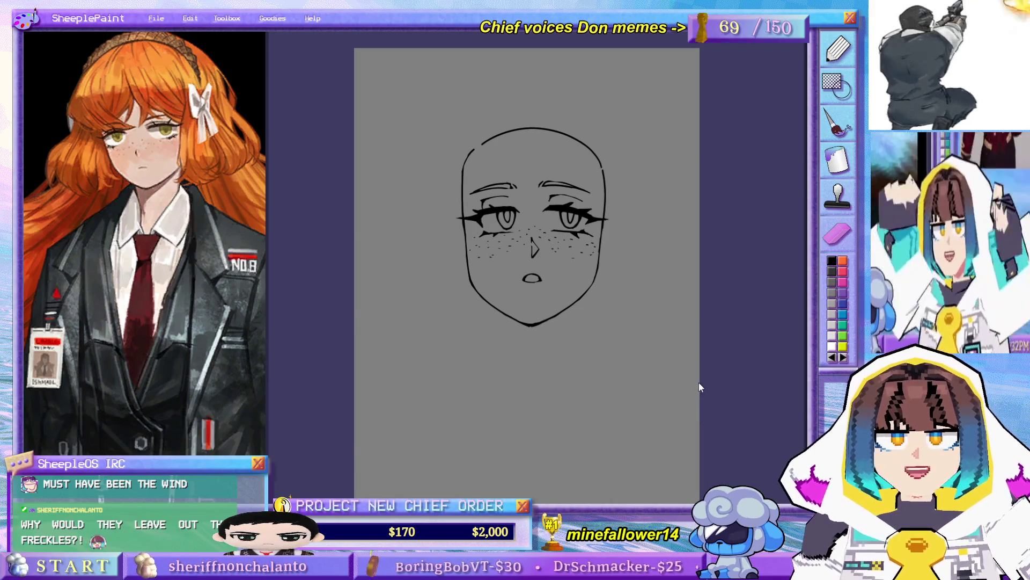
key(alt+Tab)
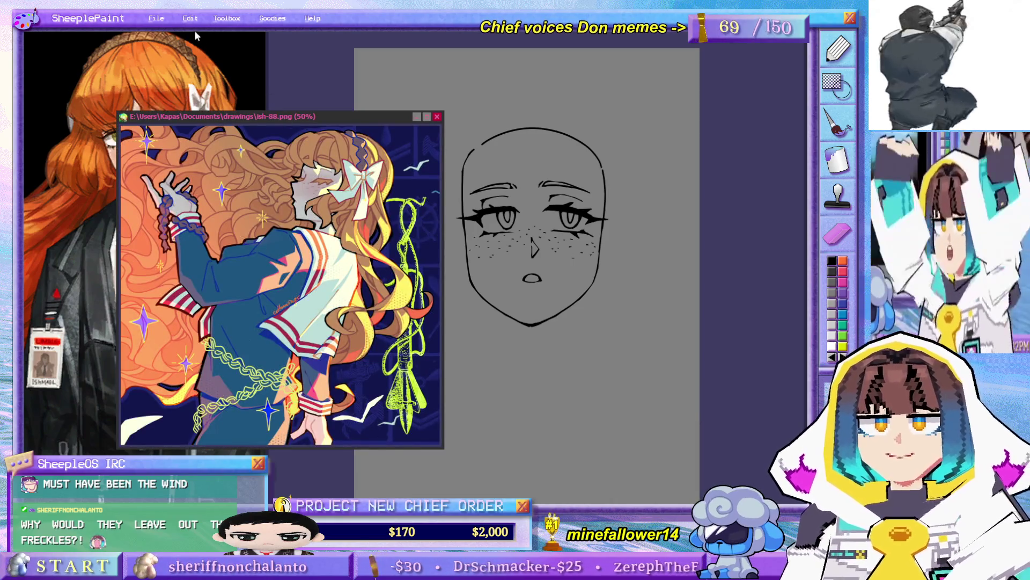
- Place the ish-88.png reference tall and narrow at top-left, then draw a forehead hair-part line
drag(196, 116, 104, 21)
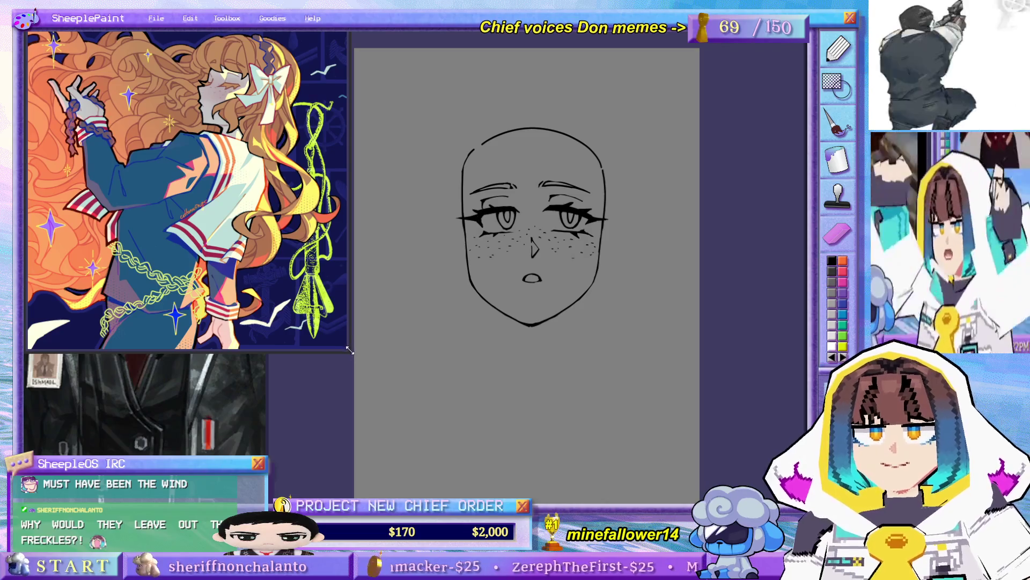
drag(349, 350, 264, 462)
scroll(182, 248, up, 3)
scroll(181, 248, up, 2)
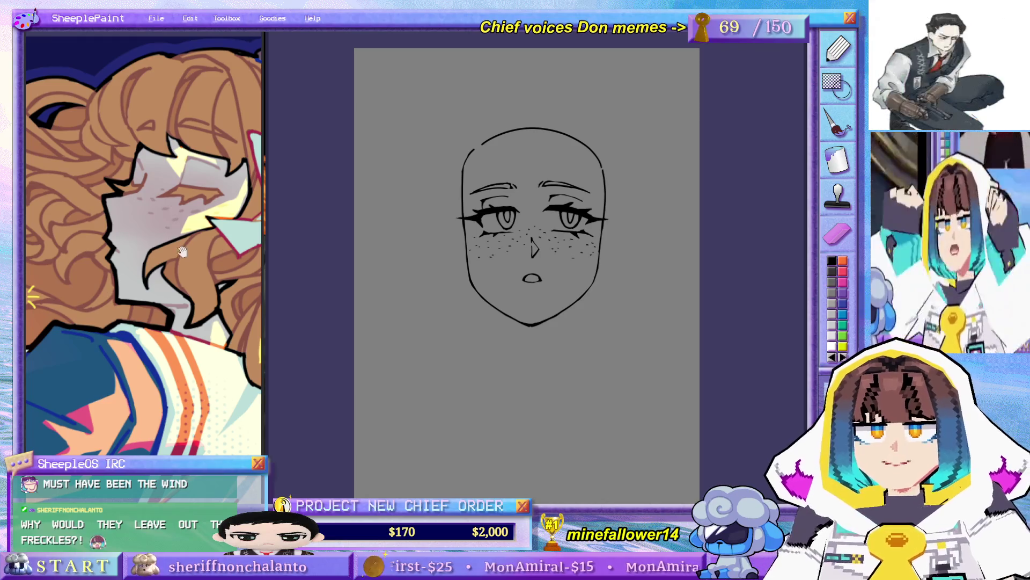
scroll(182, 248, down, 5)
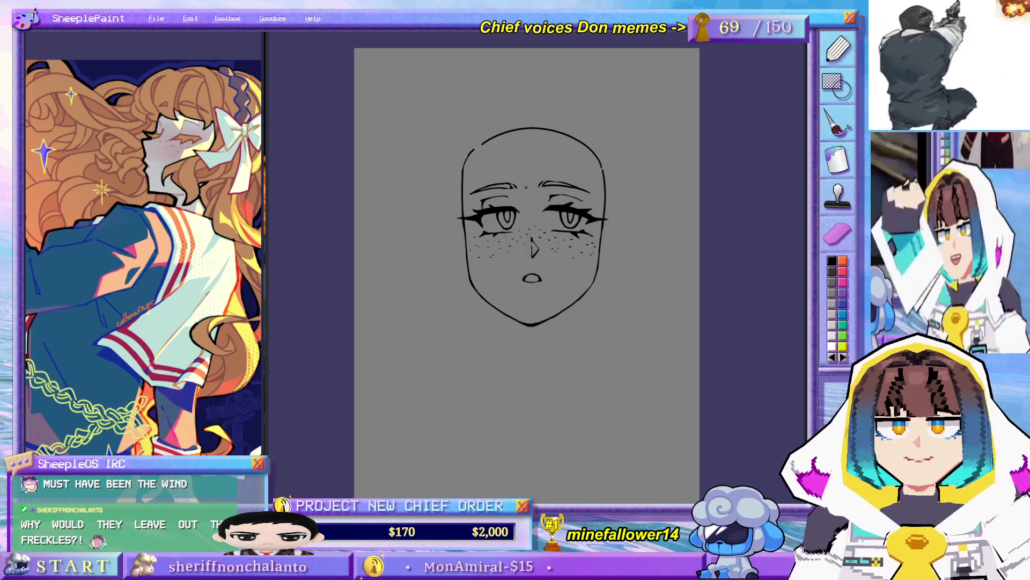
mouse_move(509, 132)
mouse_down()
mouse_move(503, 181)
mouse_move(538, 204)
mouse_up()
- Redraw the forehead strand and a curved strand toward the right eye, then zoom in
key(ctrl+z)
drag(540, 141, 538, 206)
key(ctrl+z)
drag(539, 144, 541, 205)
key(ctrl+z)
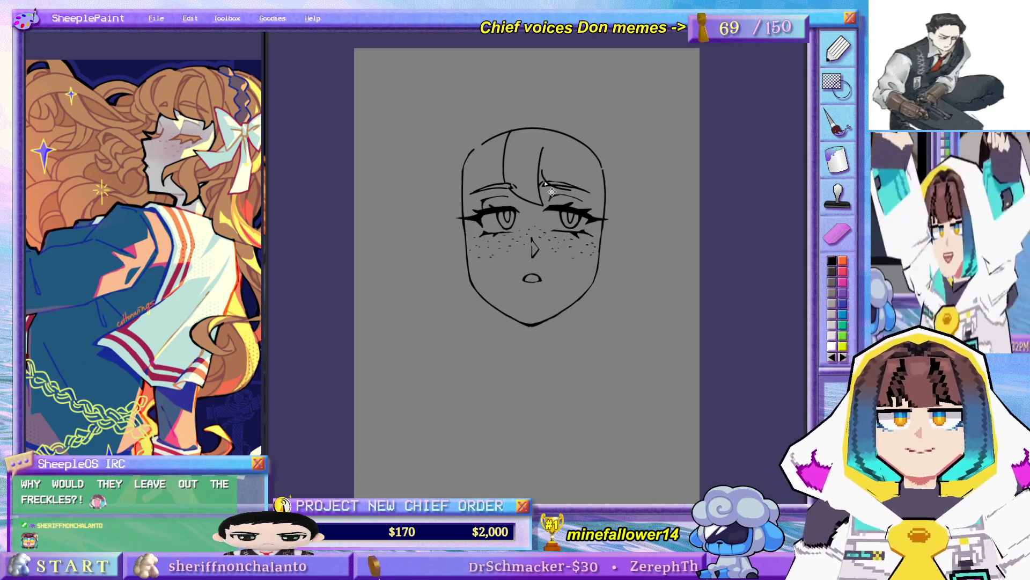
mouse_move(548, 144)
mouse_down()
mouse_move(568, 207)
mouse_move(600, 205)
mouse_up()
key(ctrl+z)
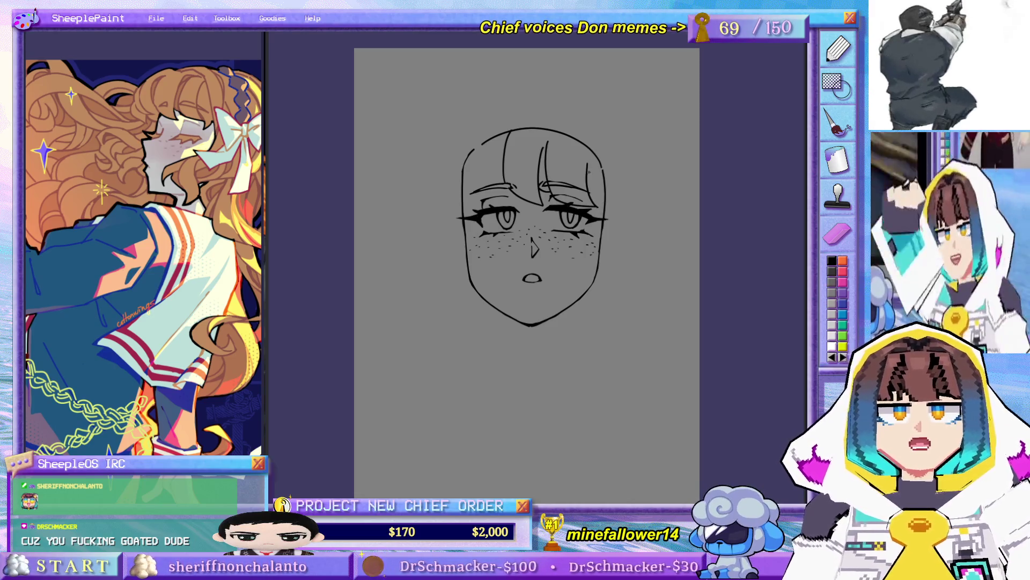
key(ctrl+z)
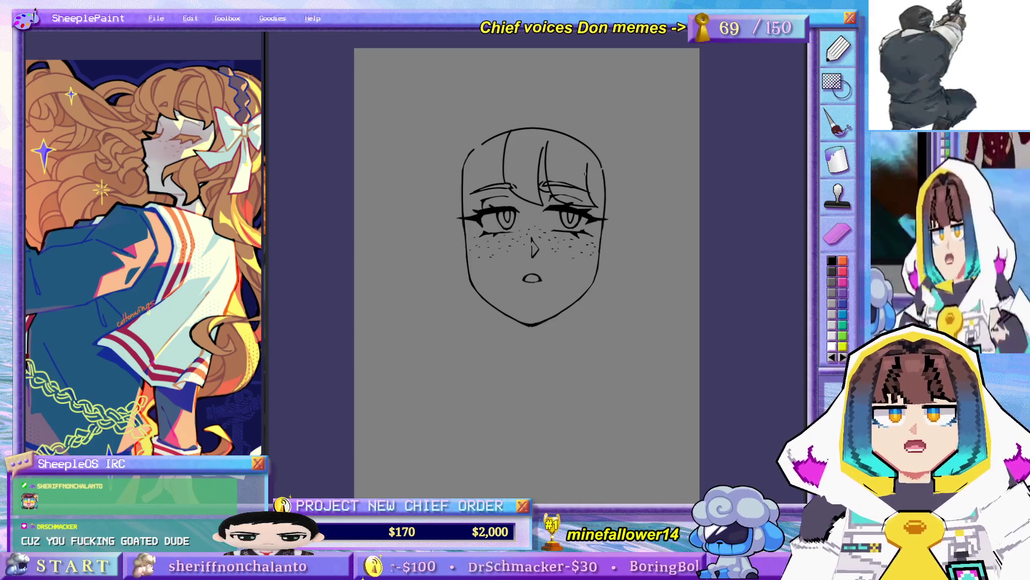
drag(597, 200, 602, 213)
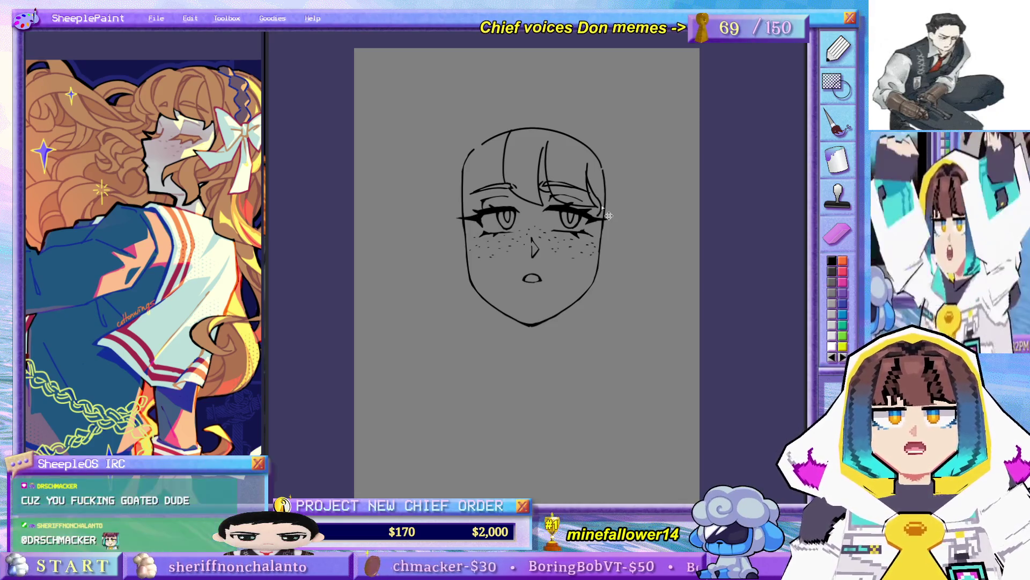
key(ctrl+z)
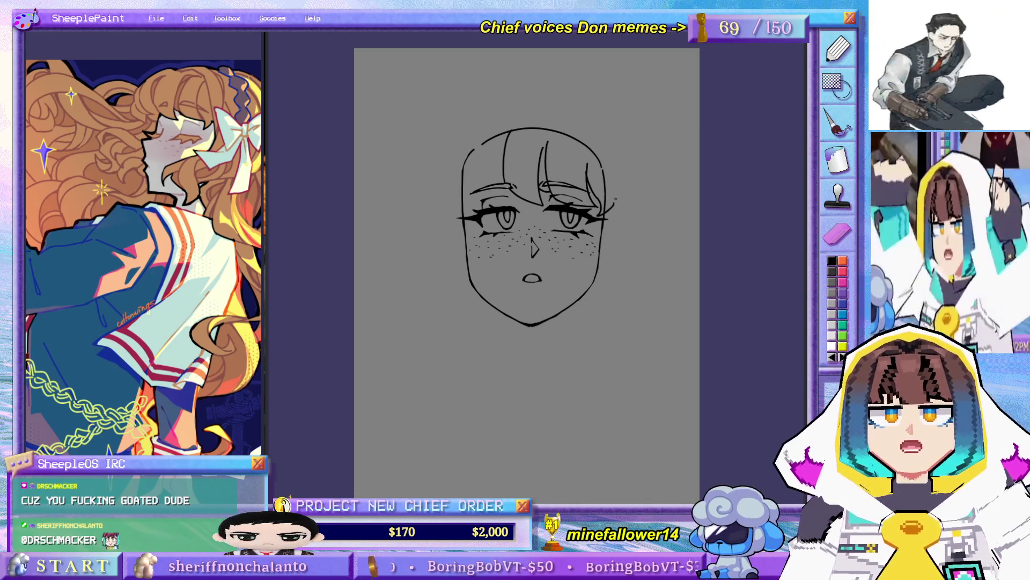
key(ctrl+plus)
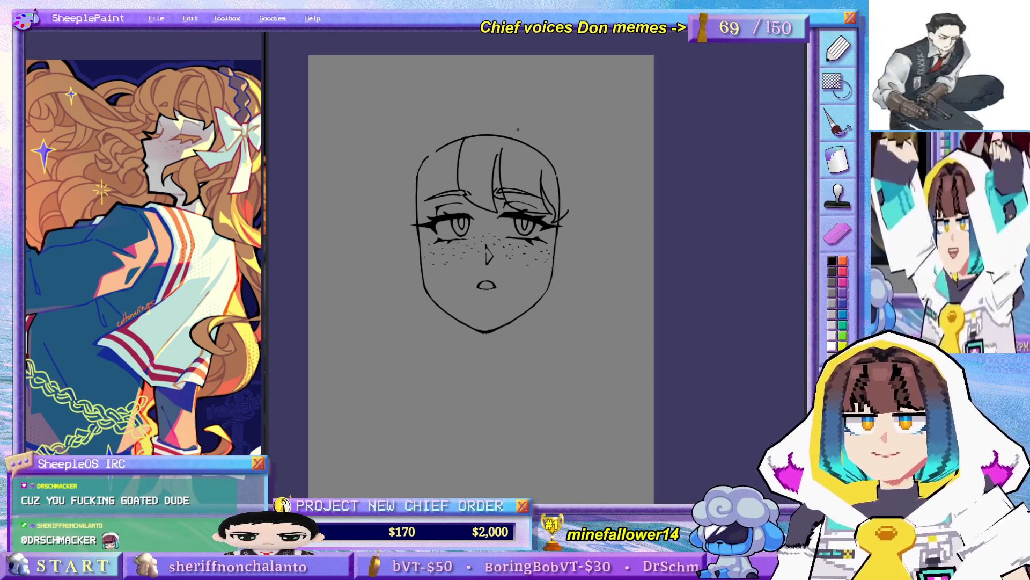
- Ink the hair's top curve plus strands down the left side and above the left eye
scroll(449, 182, left, 3)
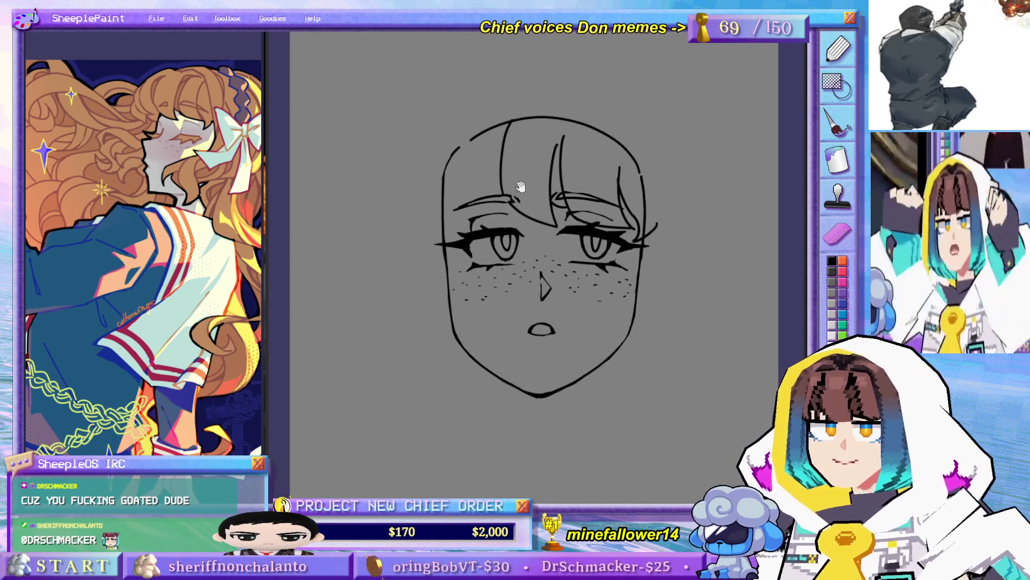
drag(513, 108, 561, 111)
key(ctrl+z)
mouse_move(491, 108)
mouse_down()
mouse_move(433, 165)
mouse_move(479, 215)
mouse_up()
key(ctrl+z)
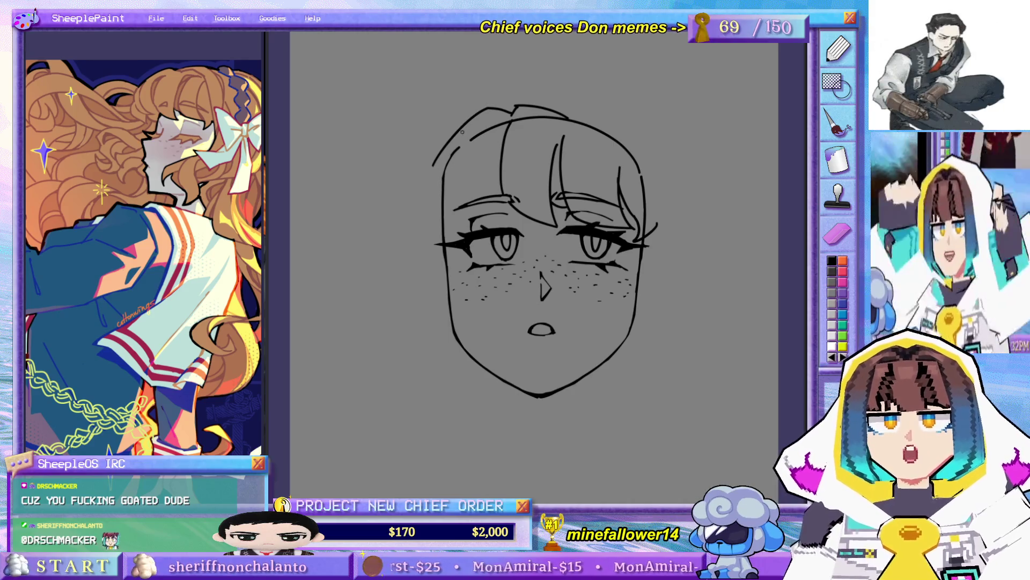
drag(463, 137, 507, 223)
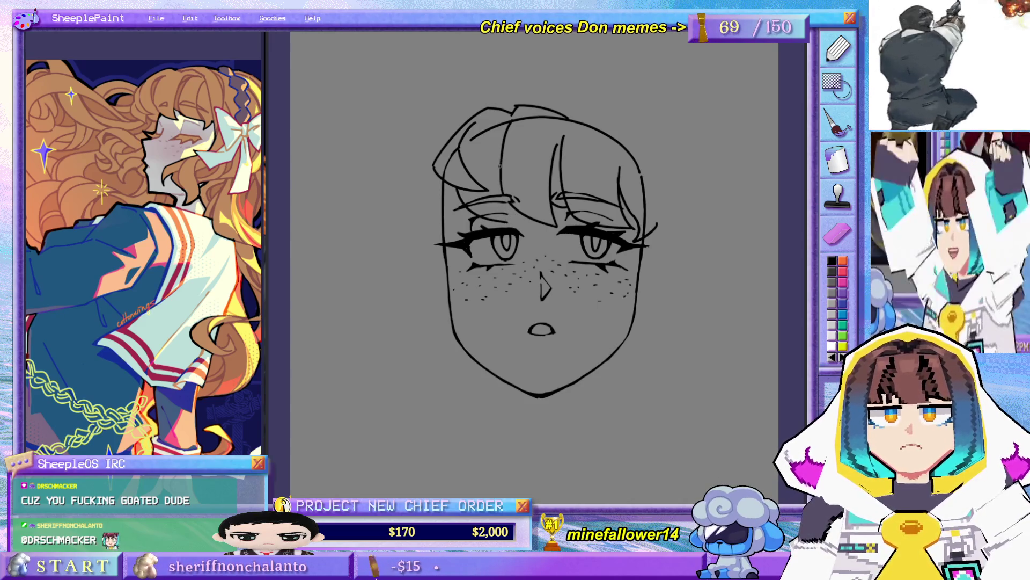
drag(499, 165, 507, 220)
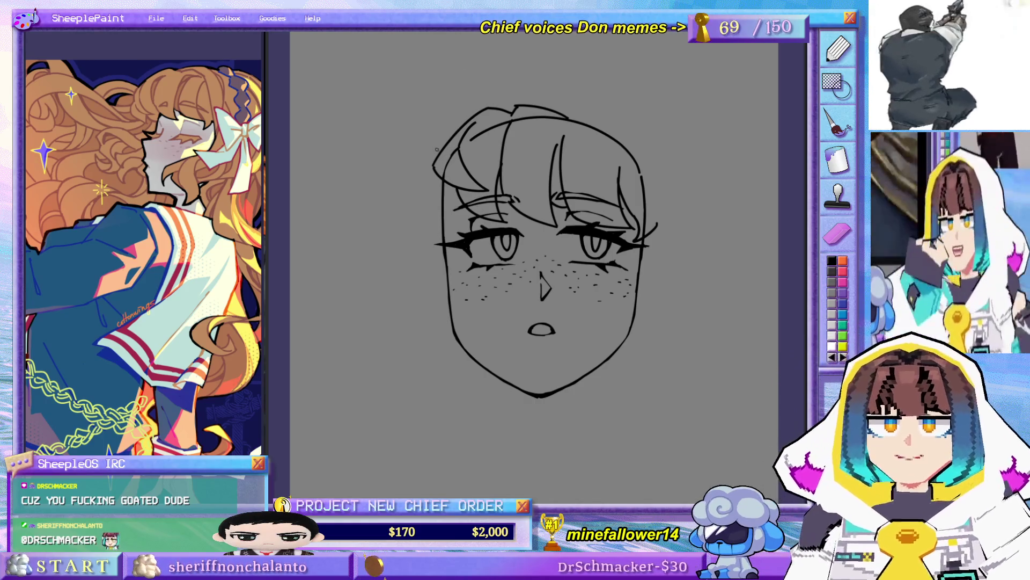
drag(446, 134, 416, 198)
key(ctrl+z)
drag(450, 133, 414, 202)
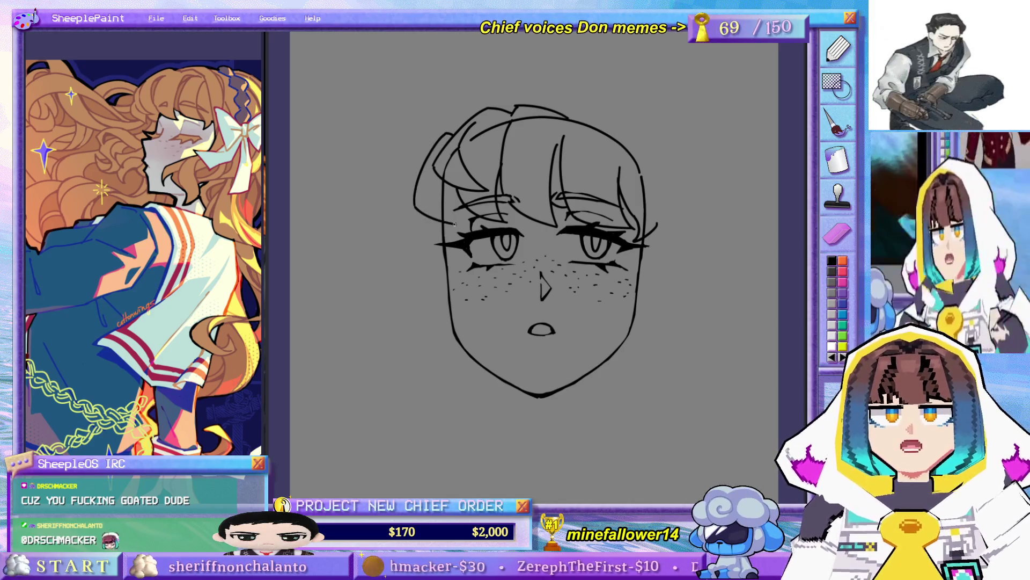
drag(430, 208, 468, 227)
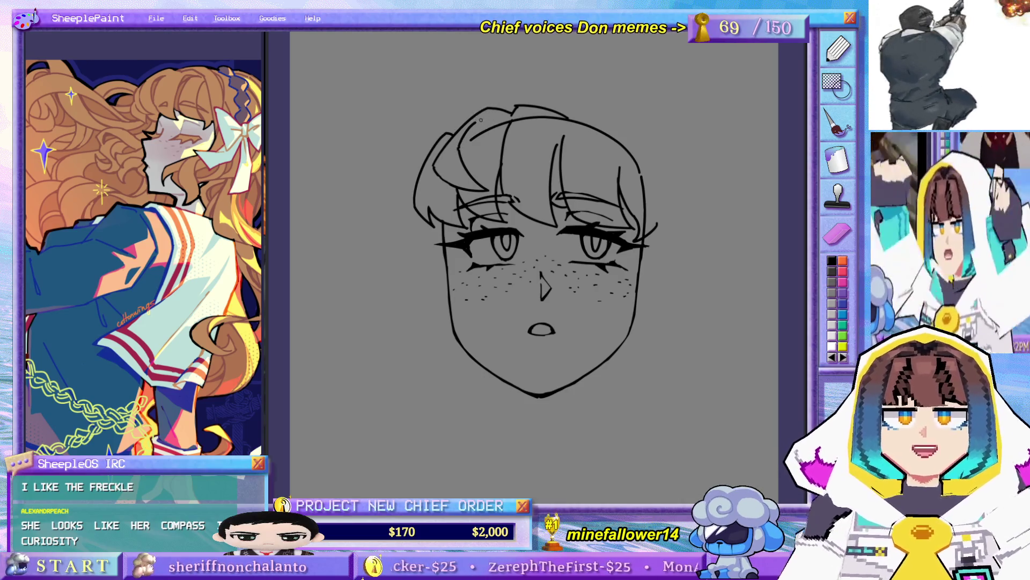
- Draw the top-right hair outline and a vertical strand over the right brow
drag(478, 120, 502, 120)
key(ctrl+z)
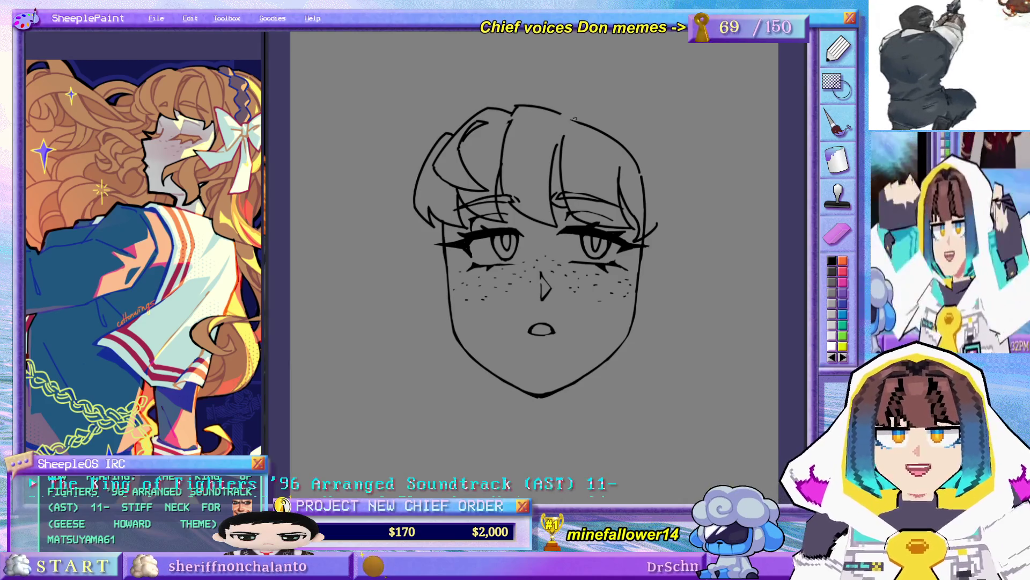
drag(562, 111, 637, 128)
key(ctrl+z)
drag(564, 111, 636, 142)
key(ctrl+z)
drag(562, 124, 558, 185)
key(ctrl+z)
drag(561, 126, 557, 186)
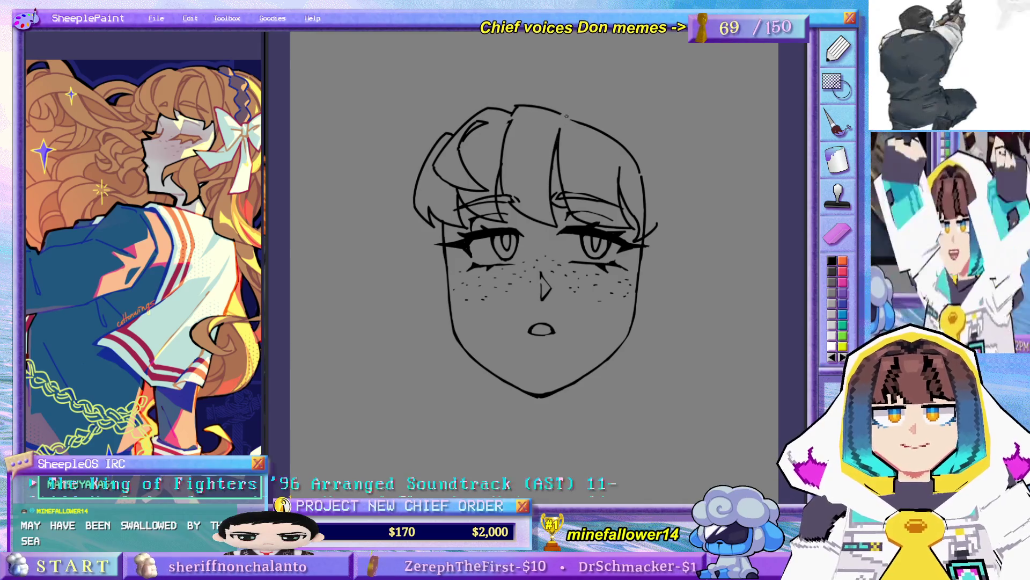
drag(562, 111, 623, 131)
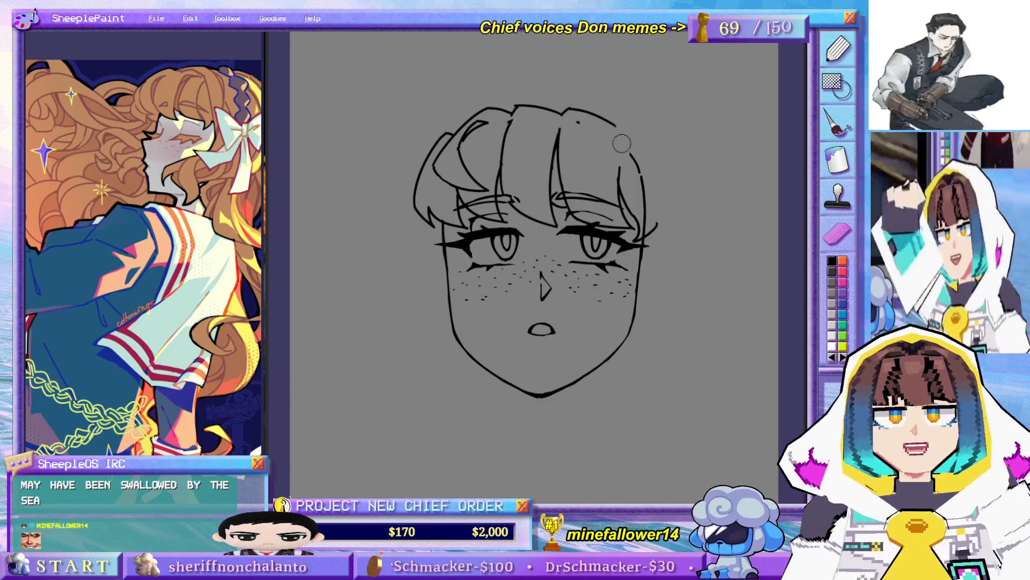
key(ctrl+z)
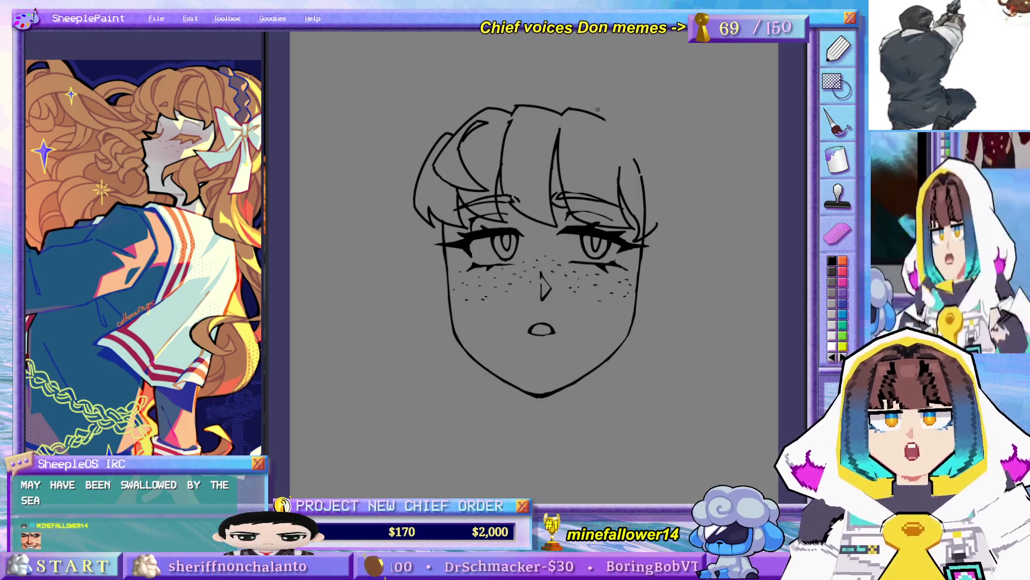
- Curve hair down the right side of the head and retry a bangs strand over the right eye
drag(597, 112, 671, 193)
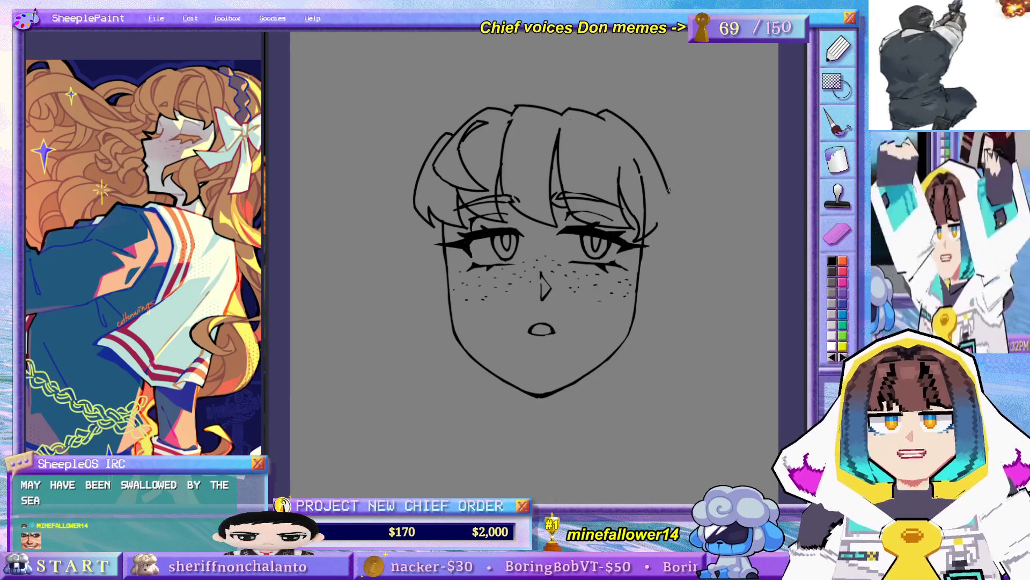
key(ctrl+z)
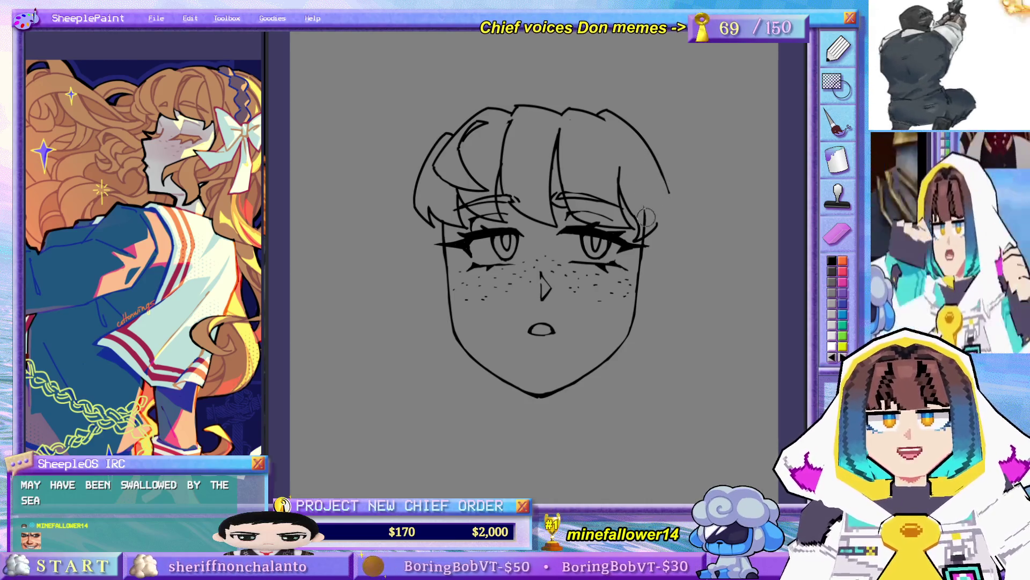
drag(664, 178, 671, 205)
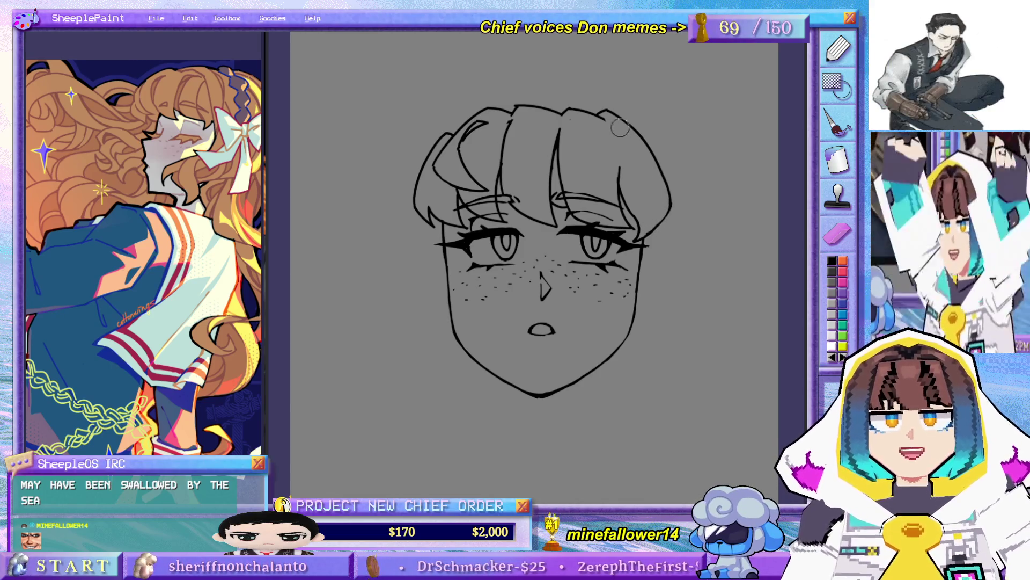
drag(609, 125, 621, 196)
key(ctrl+z)
drag(609, 125, 598, 191)
key(ctrl+z)
mouse_move(611, 131)
mouse_down()
mouse_move(617, 196)
mouse_move(605, 199)
mouse_up()
key(ctrl+z)
key(ctrl+z)
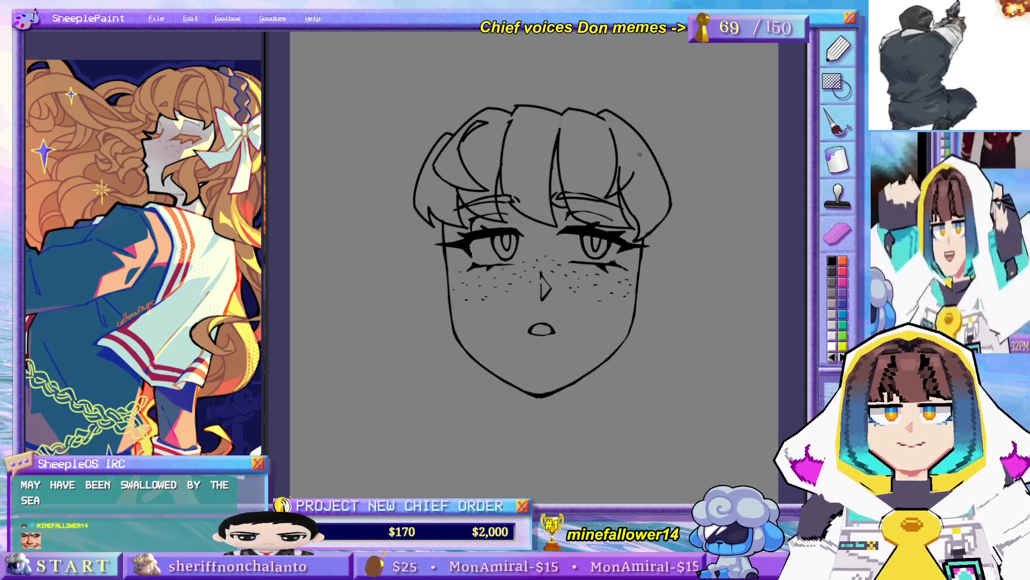
mouse_move(599, 250)
mouse_down()
mouse_move(562, 232)
mouse_move(557, 202)
mouse_move(551, 287)
mouse_up()
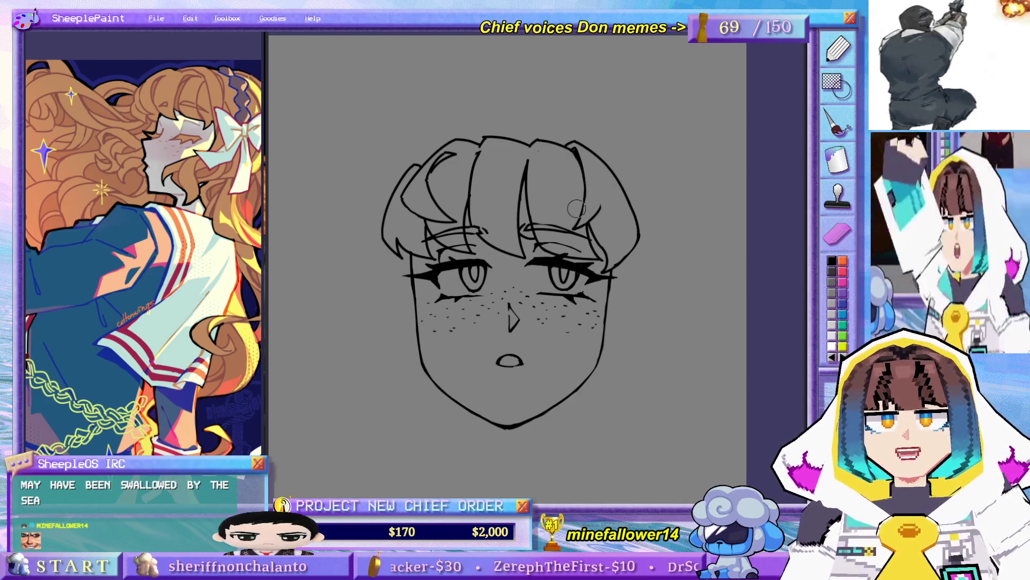
- Add a hair strand down the middle of the forehead, redrawing it until it sits right
scroll(536, 150, down, 2)
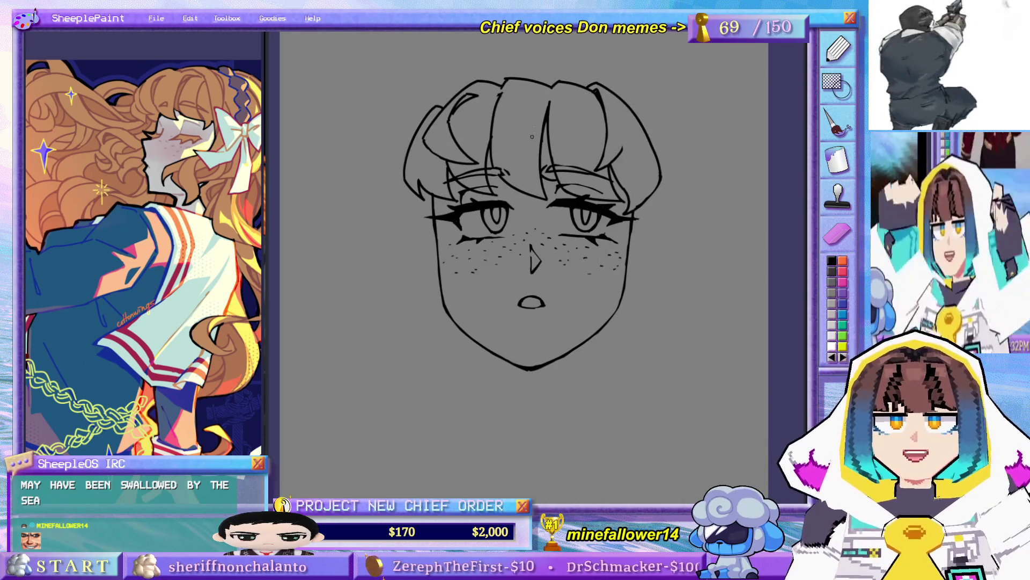
drag(547, 93, 526, 192)
key(ctrl+z)
mouse_move(525, 138)
mouse_down()
mouse_move(525, 177)
mouse_move(539, 200)
mouse_move(525, 153)
mouse_move(539, 196)
mouse_up()
key(ctrl+z)
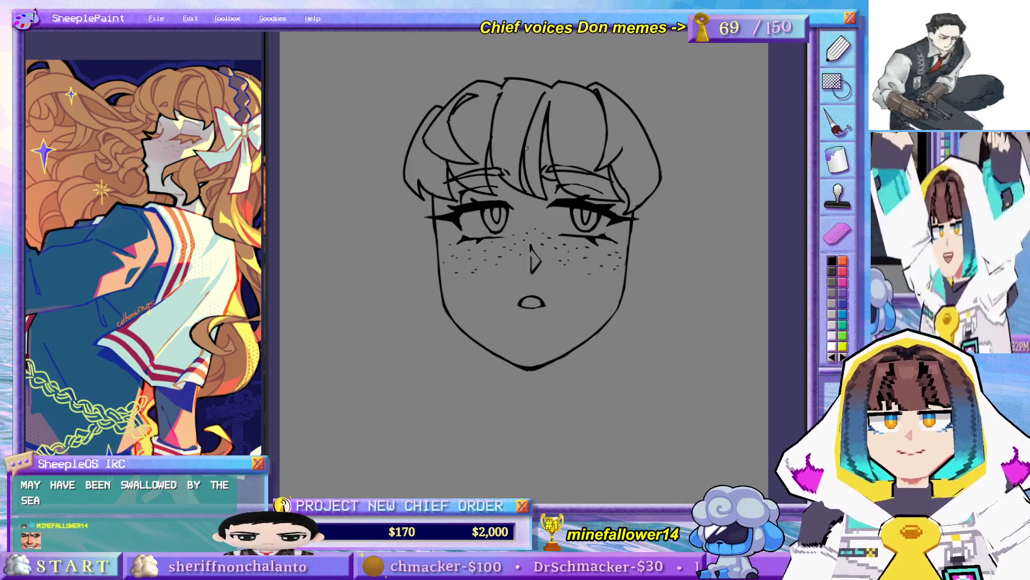
key(ctrl+z)
drag(523, 134, 538, 196)
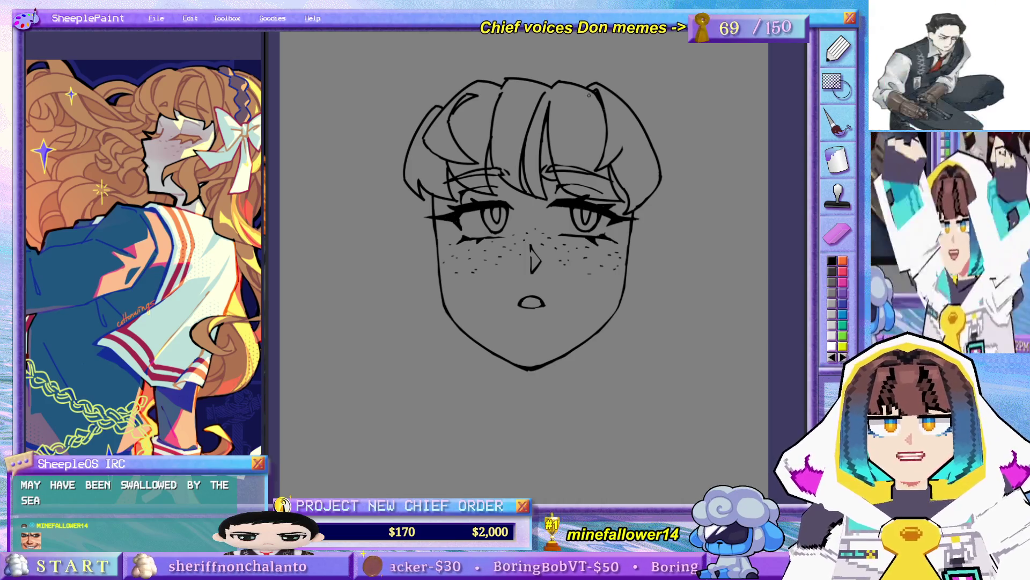
- Add two strand lines on the right edge of the bangs
drag(598, 103, 606, 153)
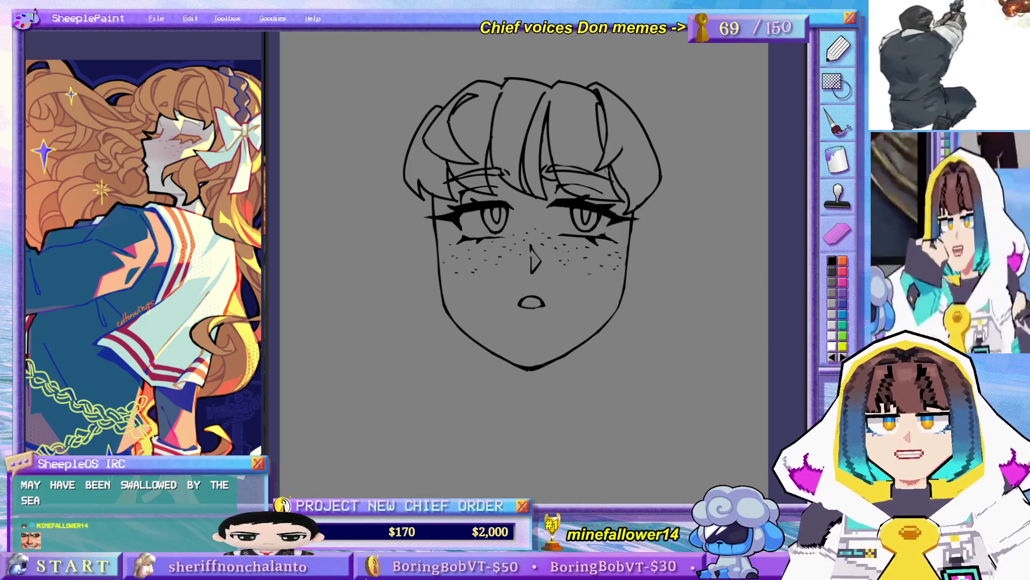
key(ctrl+z)
drag(600, 123, 606, 156)
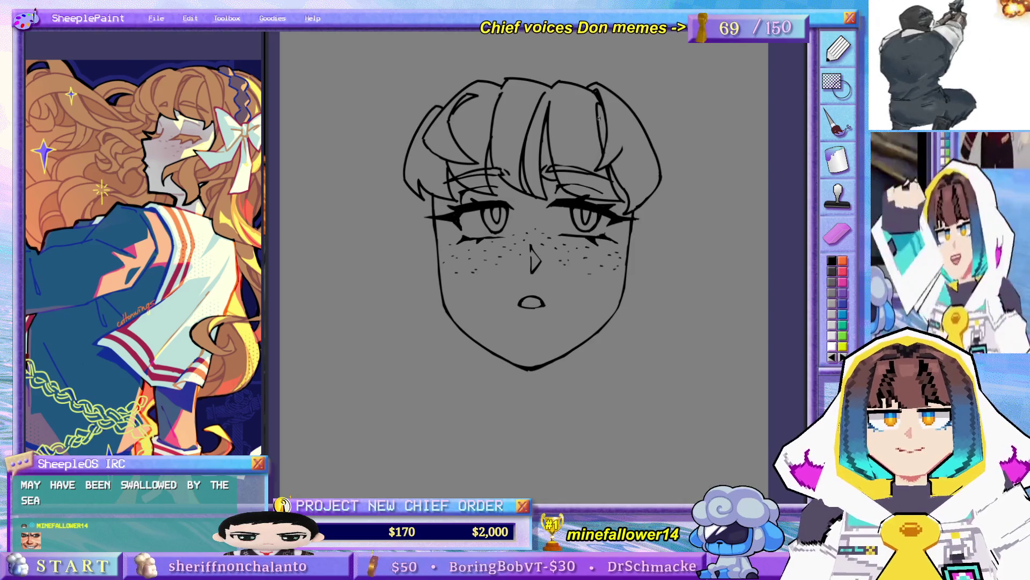
drag(613, 99, 628, 152)
key(ctrl+z)
key(ctrl+z)
drag(619, 107, 627, 150)
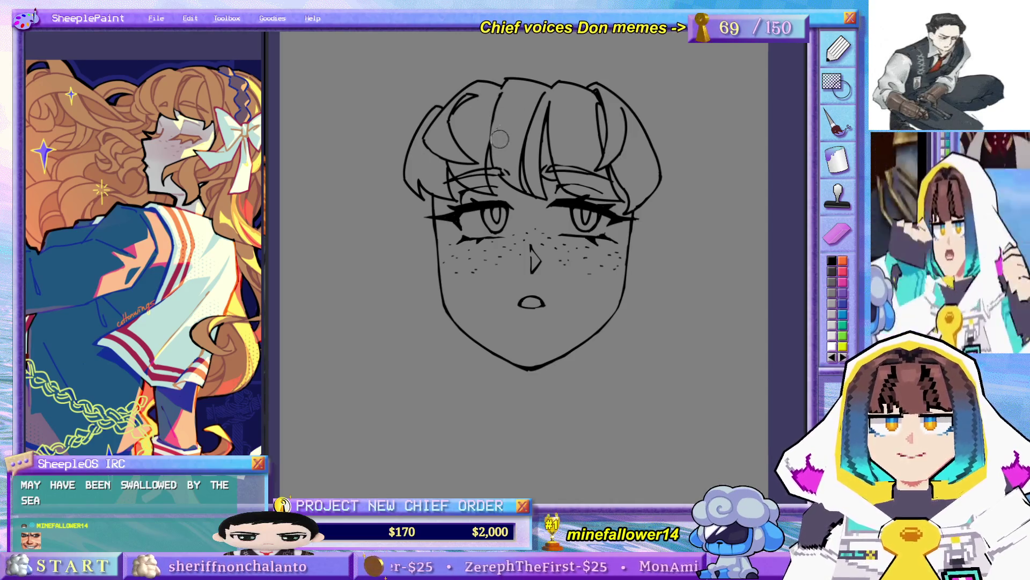
- Draw a curved strand along the hair's left edge and start one down the left cheek
drag(466, 71, 472, 113)
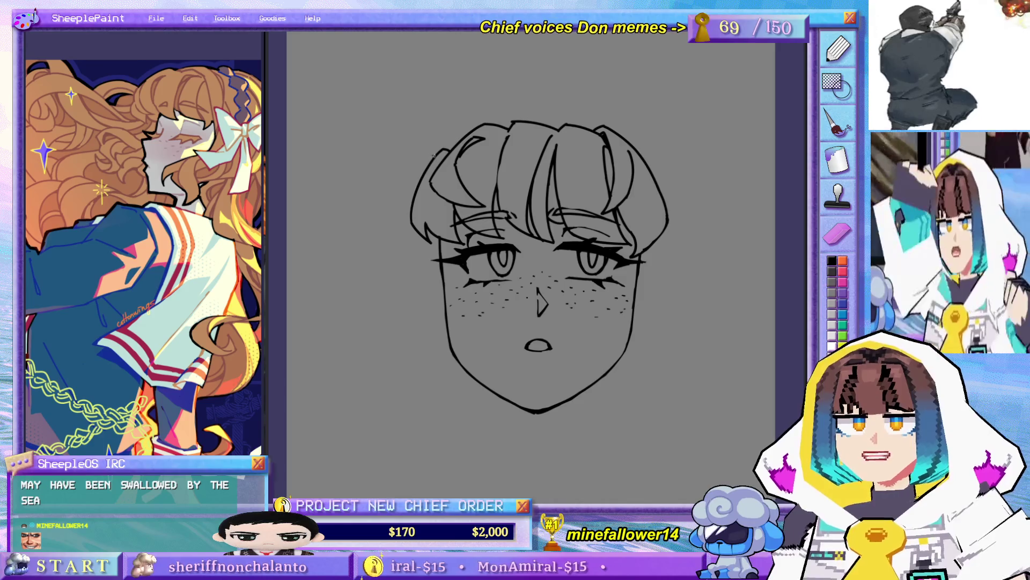
drag(489, 262, 488, 199)
drag(436, 85, 404, 160)
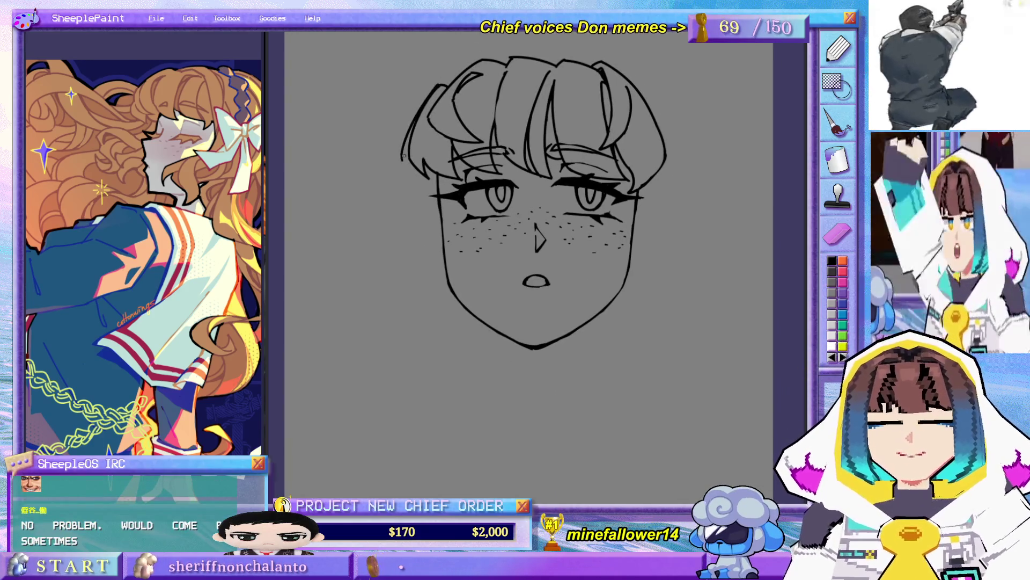
key(ctrl+z)
drag(436, 86, 398, 160)
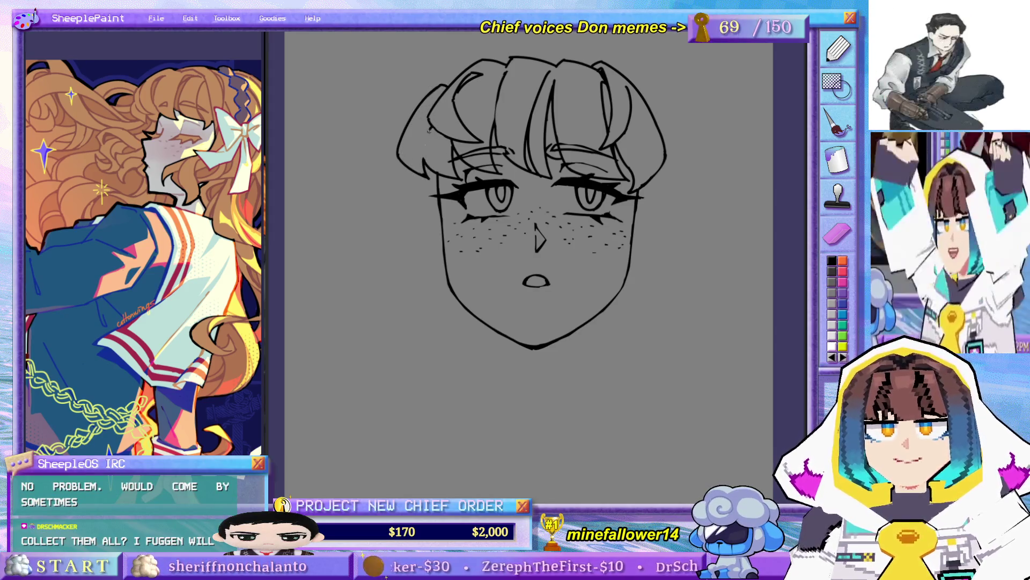
drag(579, 185, 581, 239)
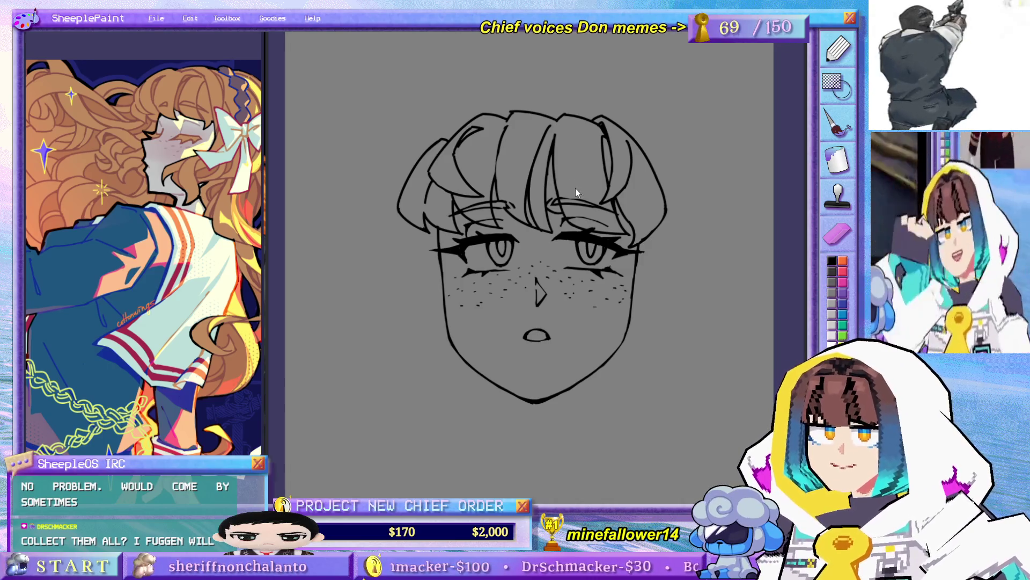
drag(574, 188, 557, 141)
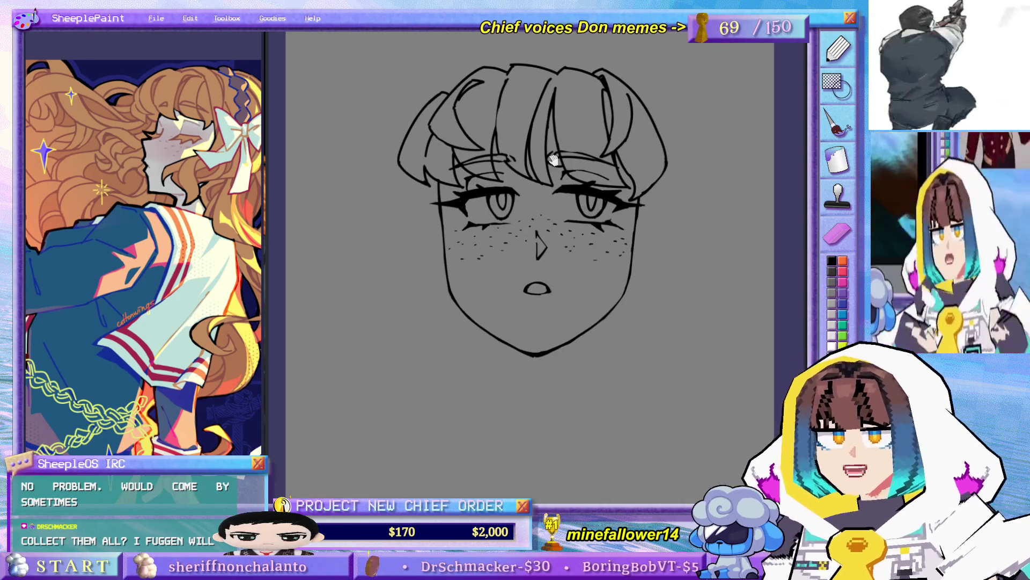
drag(534, 322, 532, 311)
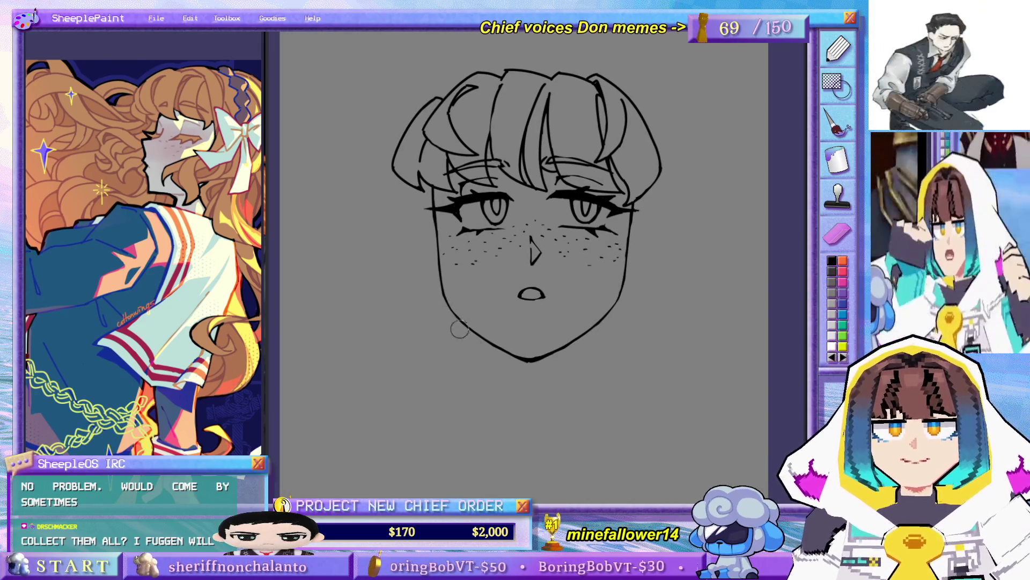
drag(441, 212, 471, 270)
- Retry the strand stroke on the left cheek several times
key(ctrl+z)
drag(440, 236, 472, 284)
key(ctrl+z)
drag(441, 212, 462, 256)
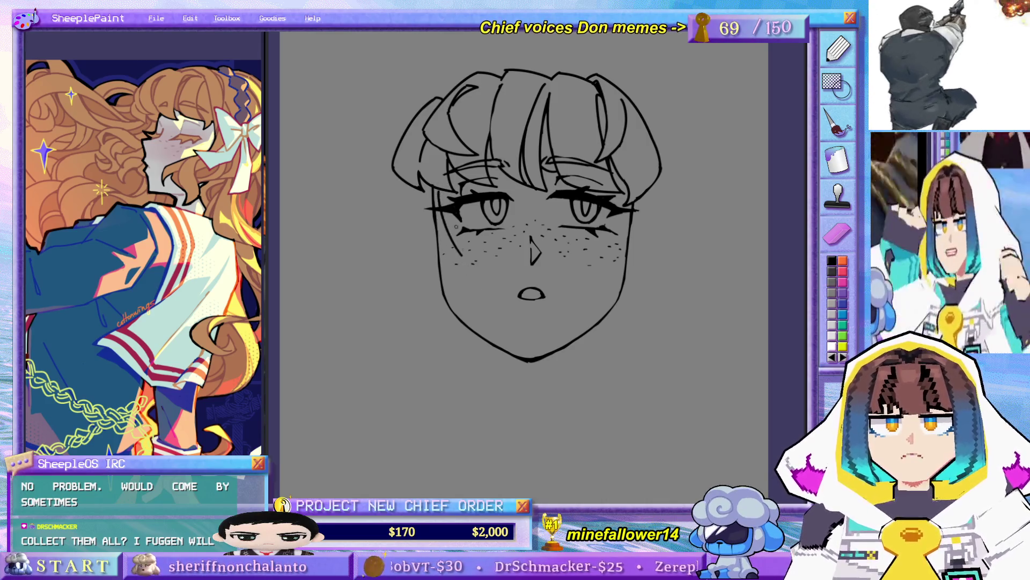
key(ctrl+z)
drag(442, 212, 464, 257)
key(ctrl+z)
- Curve a strand from under the left eye and extend a lock across the left cheek
drag(441, 212, 508, 321)
key(ctrl+z)
drag(482, 270, 508, 320)
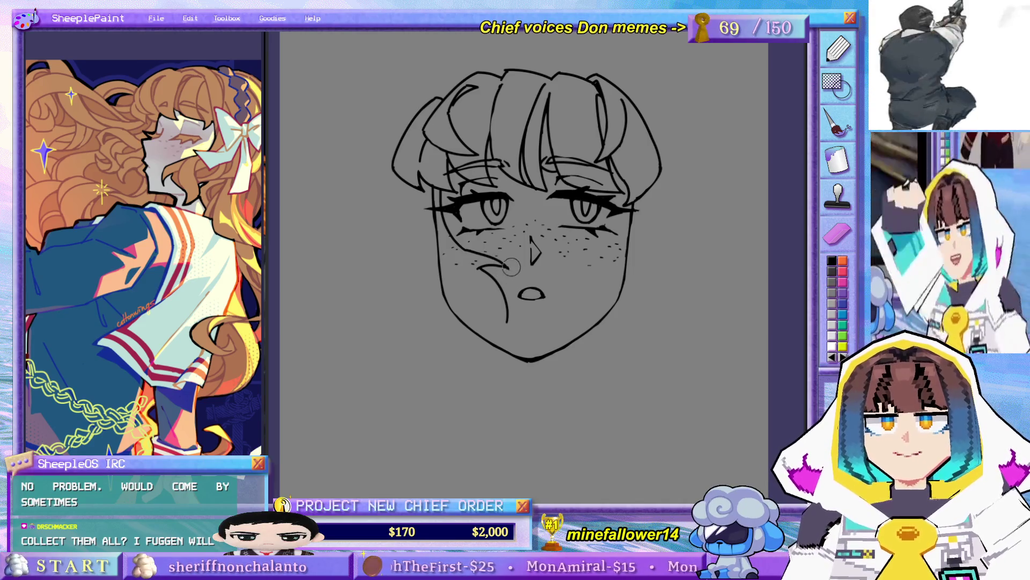
key(ctrl+z)
mouse_move(419, 188)
mouse_down()
mouse_move(409, 264)
mouse_move(456, 310)
mouse_up()
key(ctrl+z)
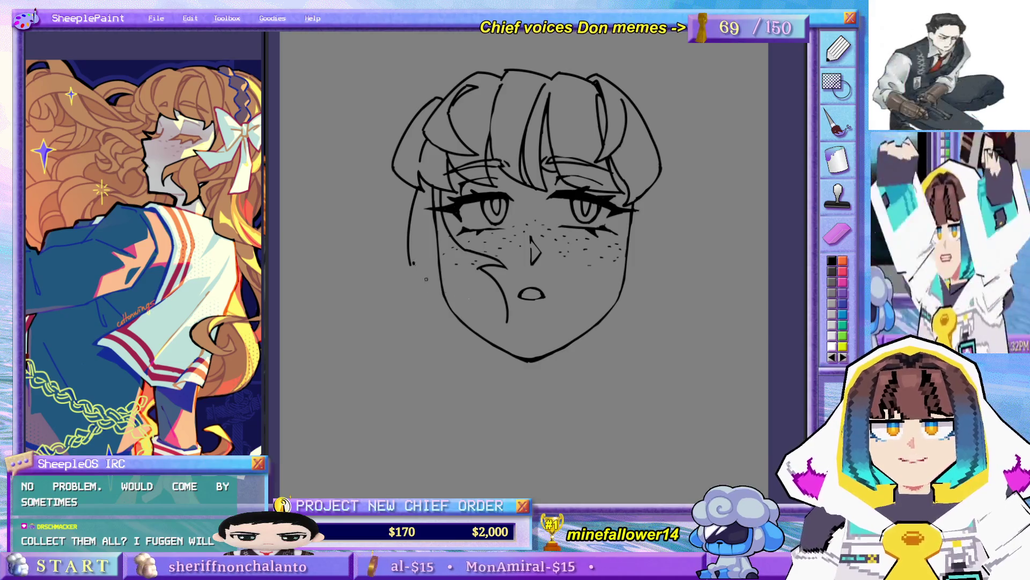
drag(411, 265, 476, 296)
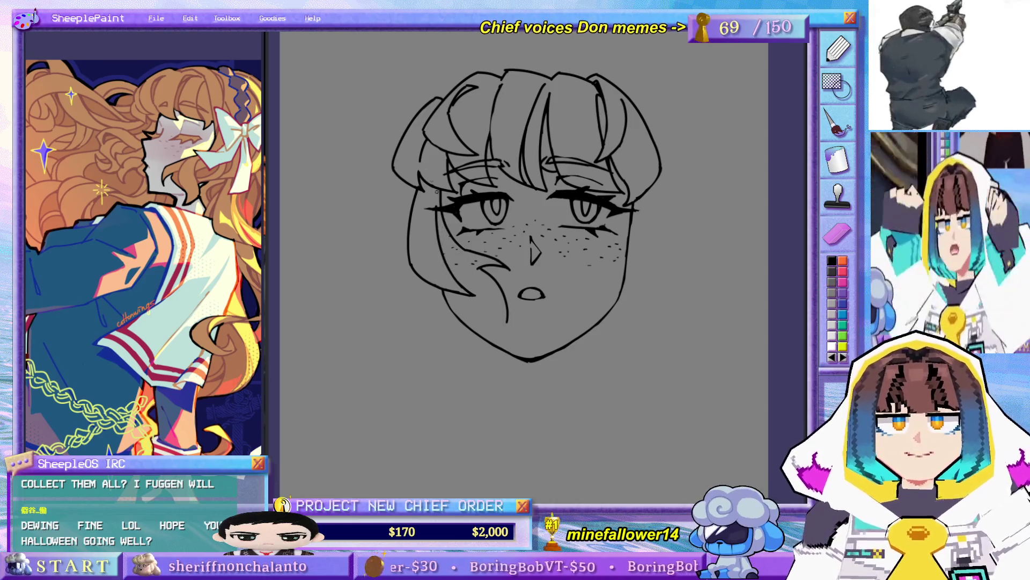
- Draw hair falling left of the face and strands flowing out right of the jaw
drag(407, 210, 378, 280)
key(ctrl+z)
mouse_move(411, 185)
mouse_down()
mouse_move(365, 274)
mouse_move(382, 302)
mouse_move(433, 329)
mouse_move(504, 332)
mouse_up()
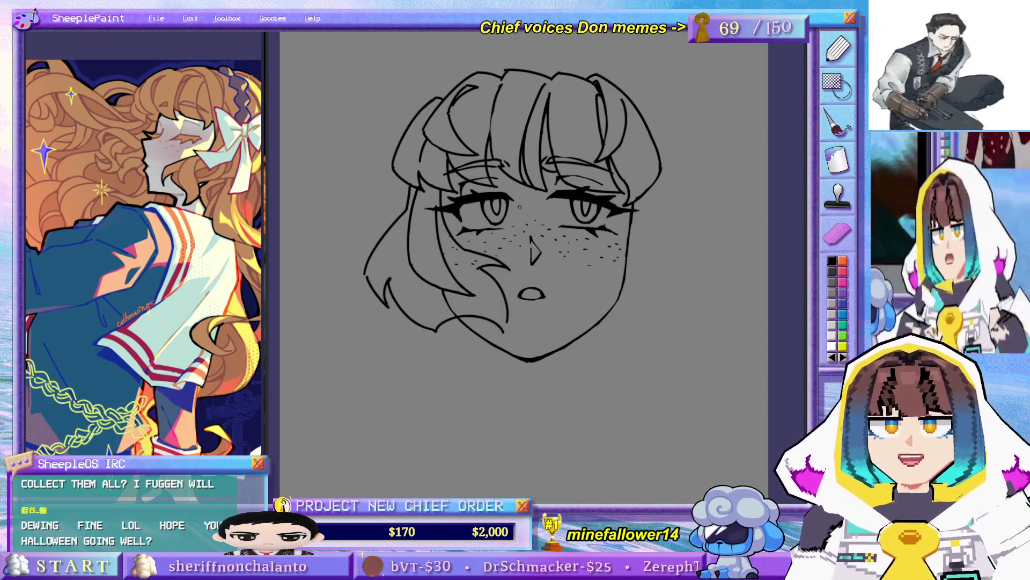
mouse_move(656, 181)
mouse_down()
mouse_move(669, 220)
mouse_move(737, 248)
mouse_move(735, 293)
mouse_move(699, 345)
mouse_move(686, 311)
mouse_up()
key(ctrl+z)
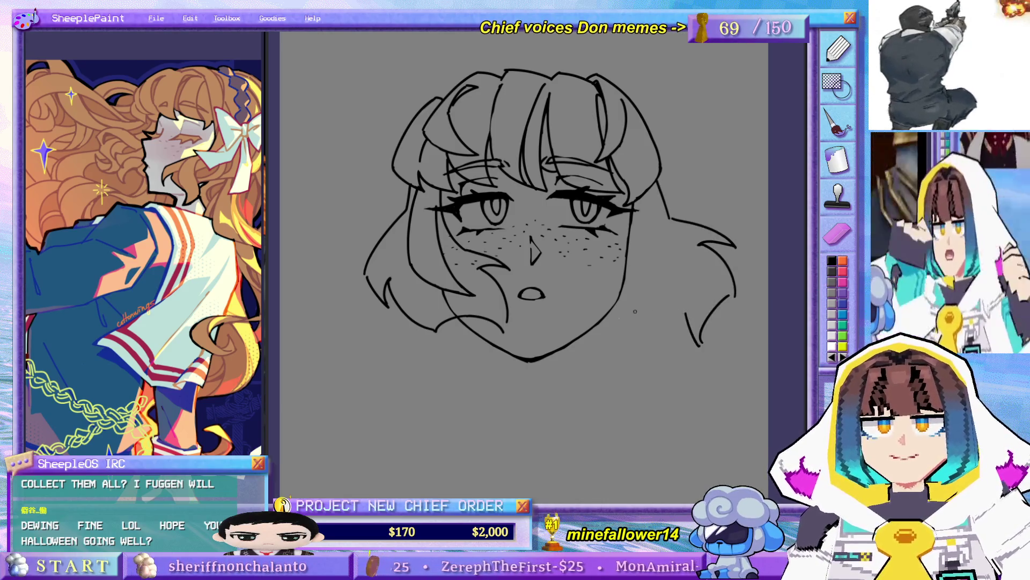
mouse_move(611, 310)
mouse_down()
mouse_move(671, 317)
mouse_move(666, 301)
mouse_move(688, 306)
mouse_up()
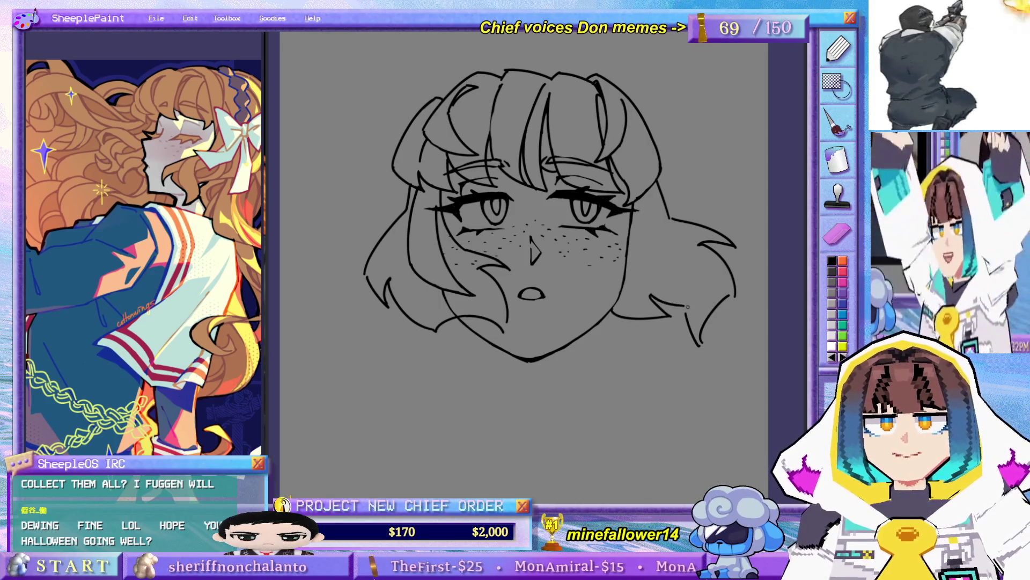
- Zoom out to the whole page and arc the hair outline over the top of the head
key(ctrl+minus)
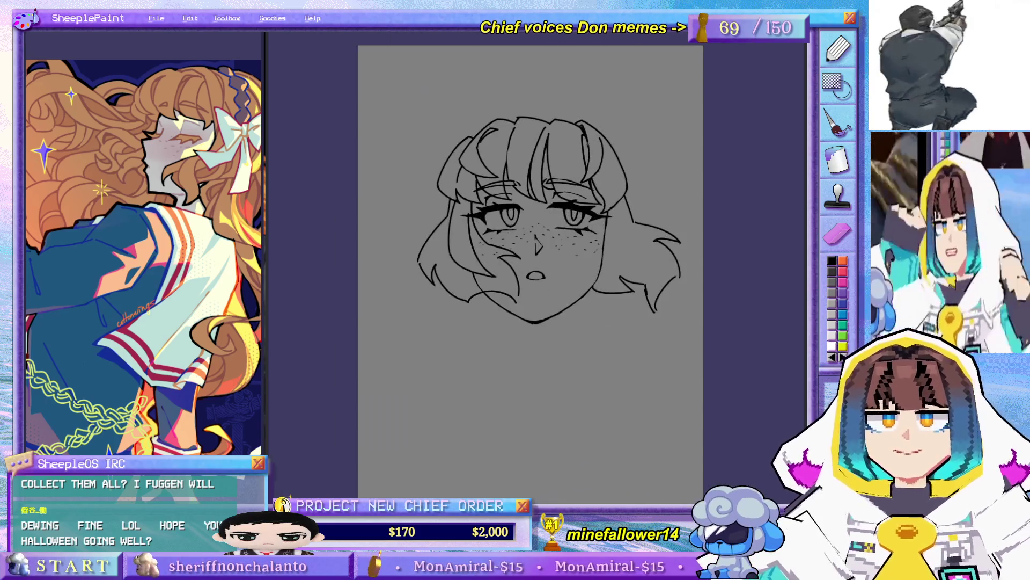
drag(551, 227, 548, 211)
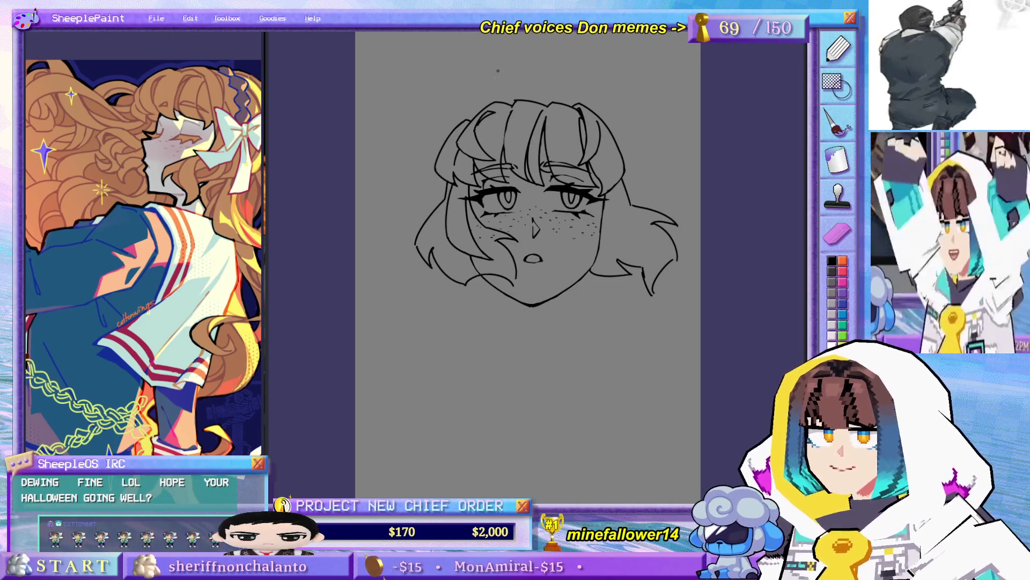
drag(505, 138, 501, 156)
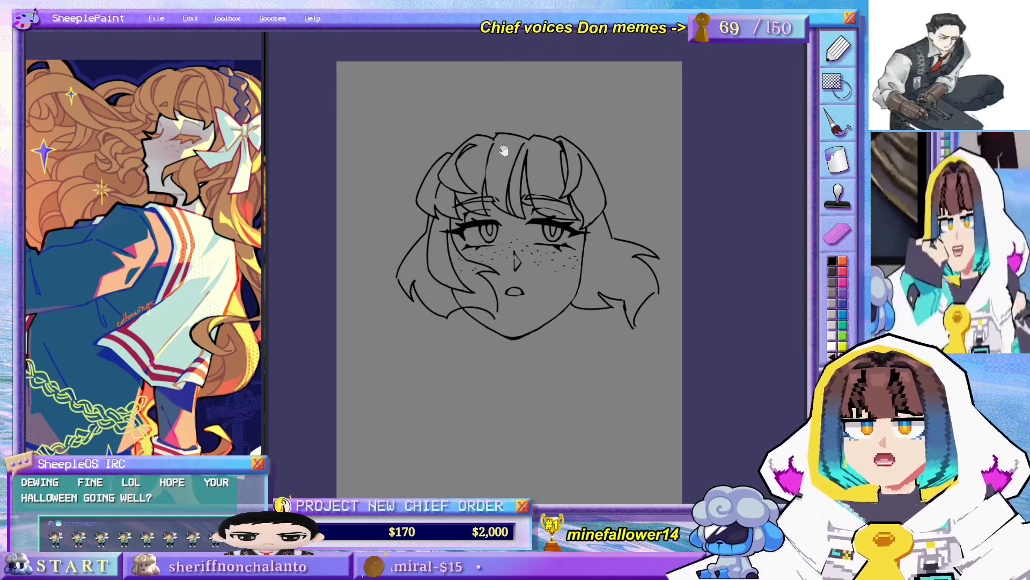
drag(436, 151, 501, 117)
key(ctrl+z)
drag(438, 154, 494, 119)
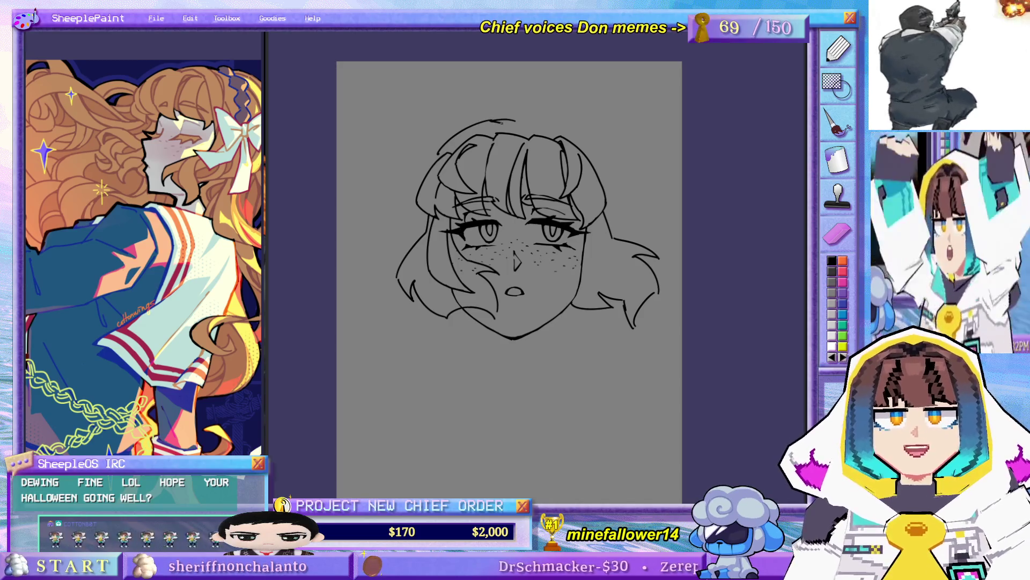
key(ctrl+z)
- Extend the top hair outline down the right side with a strand below it
drag(562, 119, 624, 175)
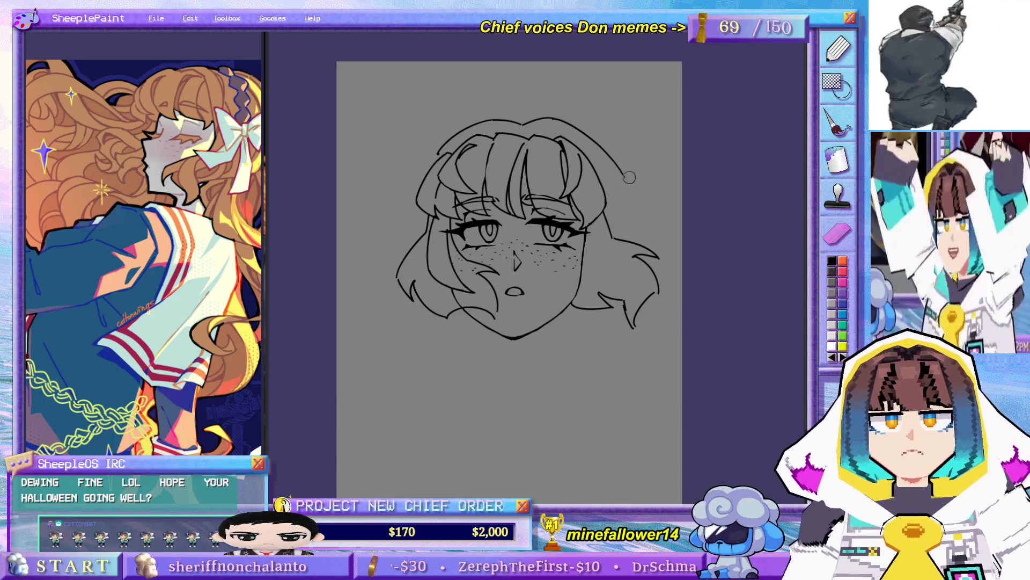
mouse_move(617, 166)
mouse_down()
mouse_move(666, 245)
mouse_move(623, 180)
mouse_move(627, 233)
mouse_up()
key(ctrl+z)
key(ctrl+z)
drag(617, 166, 636, 232)
key(ctrl+z)
drag(617, 166, 637, 231)
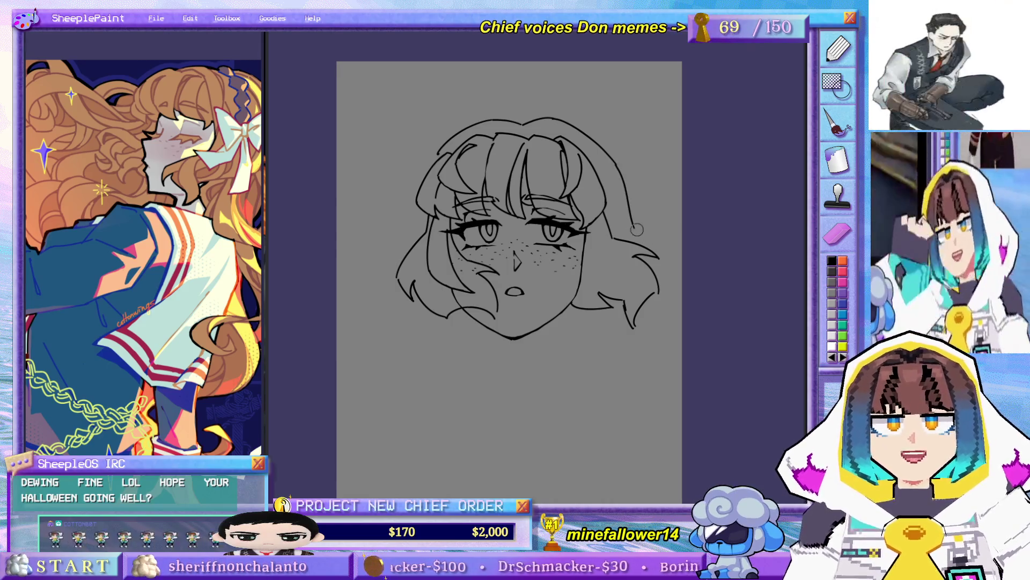
- Add locks sweeping outward off the right side of the hair, retrying short strands
drag(632, 223, 701, 267)
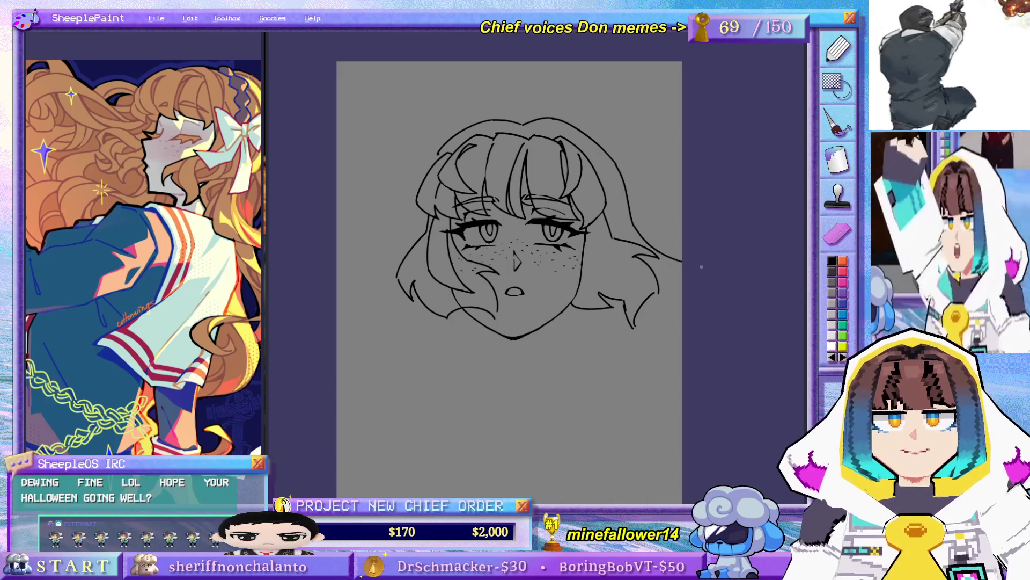
mouse_move(633, 219)
mouse_down()
mouse_move(679, 215)
mouse_move(663, 236)
mouse_up()
key(ctrl+z)
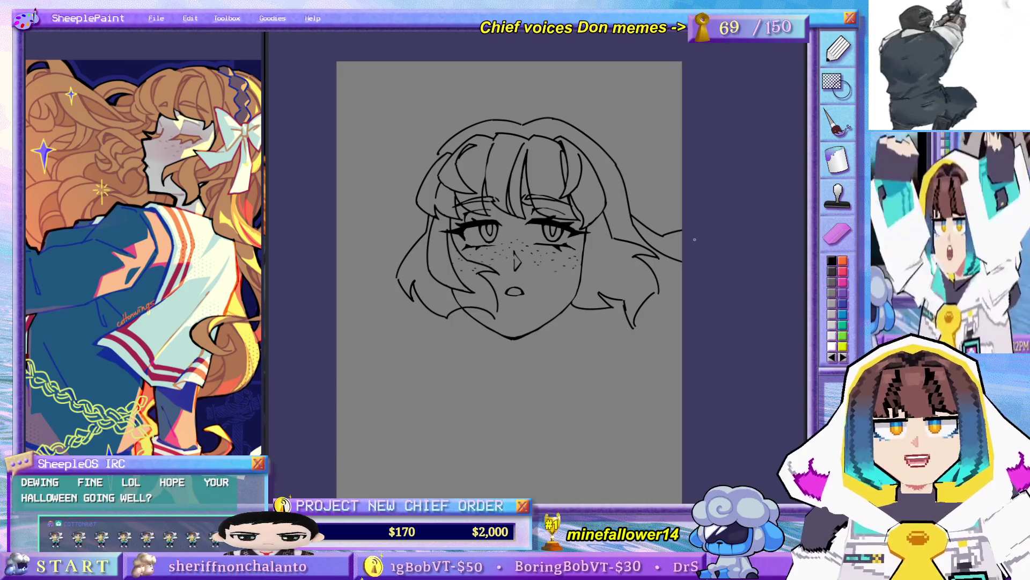
key(ctrl+z)
mouse_move(633, 223)
mouse_down()
mouse_move(682, 250)
mouse_move(670, 234)
mouse_up()
key(ctrl+z)
key(ctrl+z)
key(ctrl+z)
key(ctrl+z)
key(ctrl+z)
key(ctrl+z)
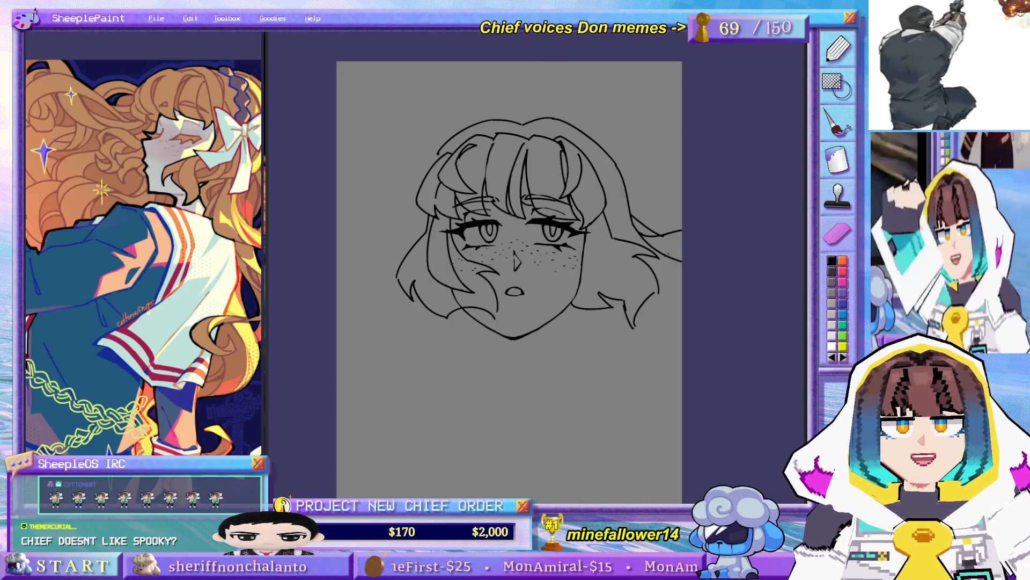
drag(658, 248, 681, 257)
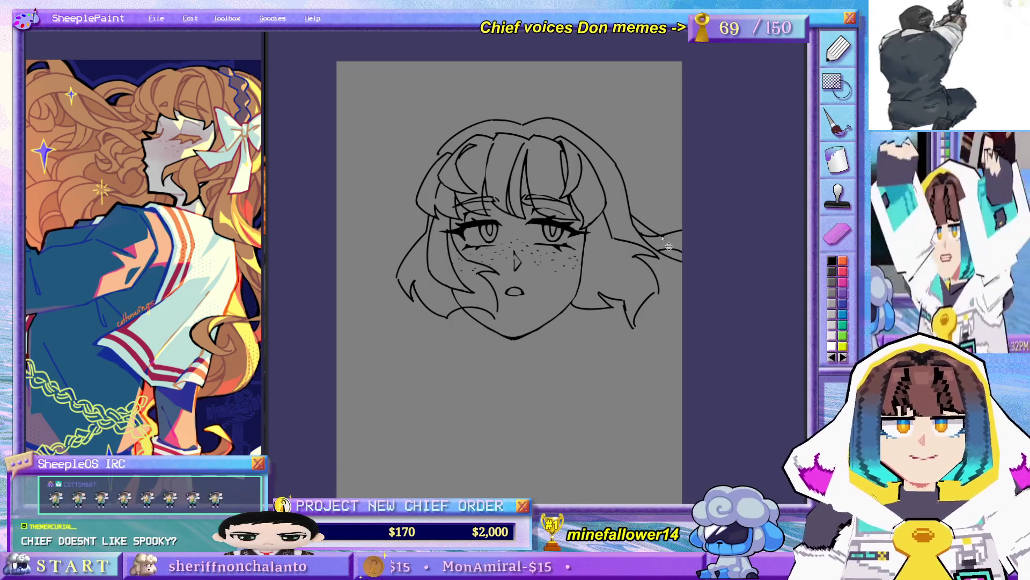
key(ctrl+z)
- Try a long strand left of the face, undo it, and bring the face into closer view
drag(635, 176, 647, 151)
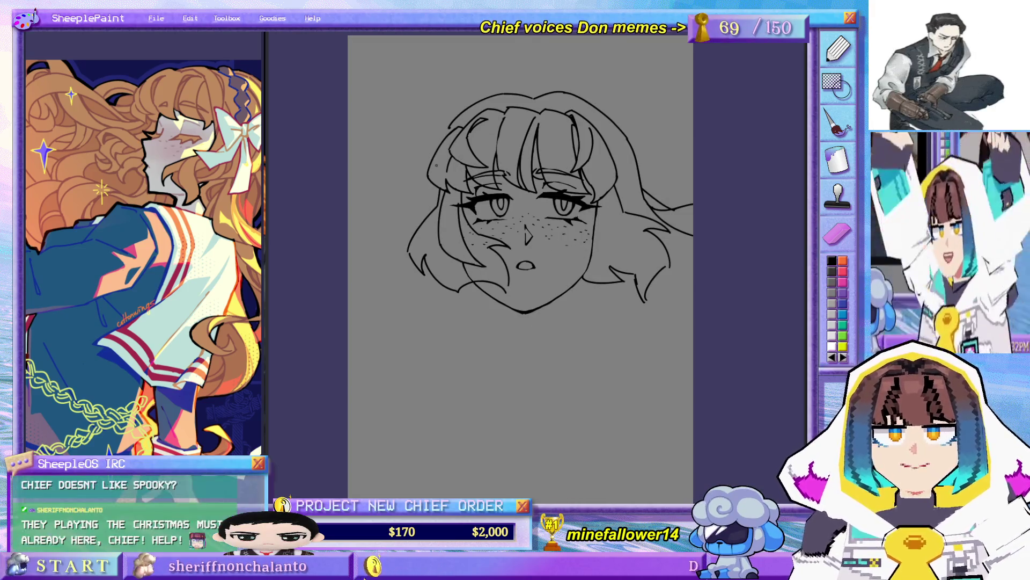
drag(428, 203, 427, 336)
key(ctrl+z)
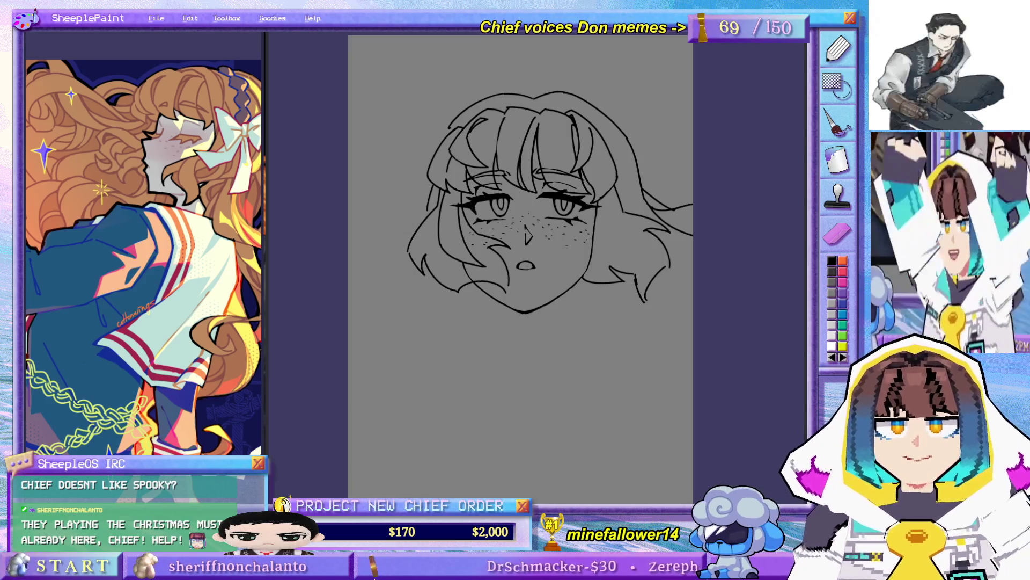
drag(515, 268, 504, 291)
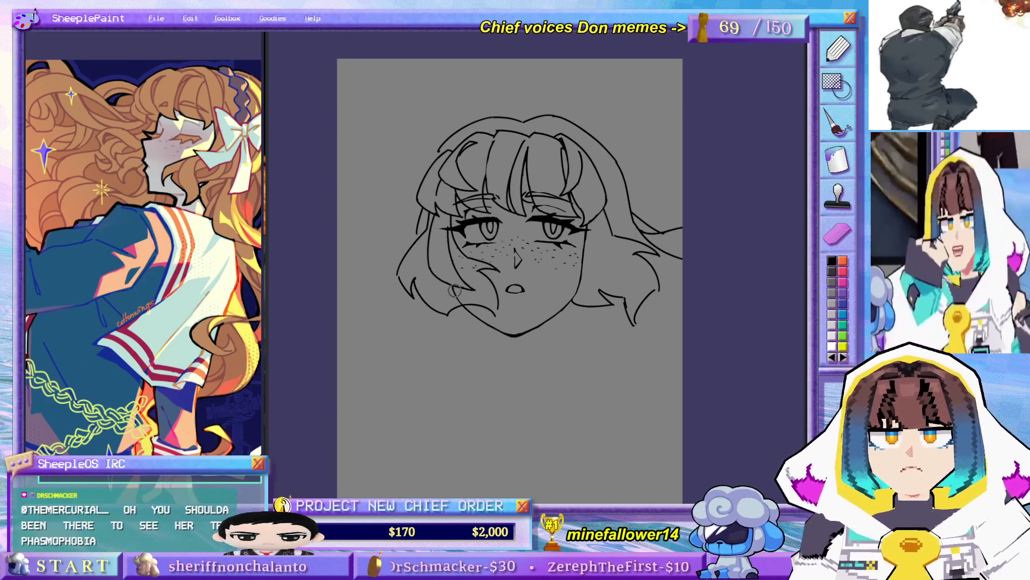
drag(462, 290, 470, 263)
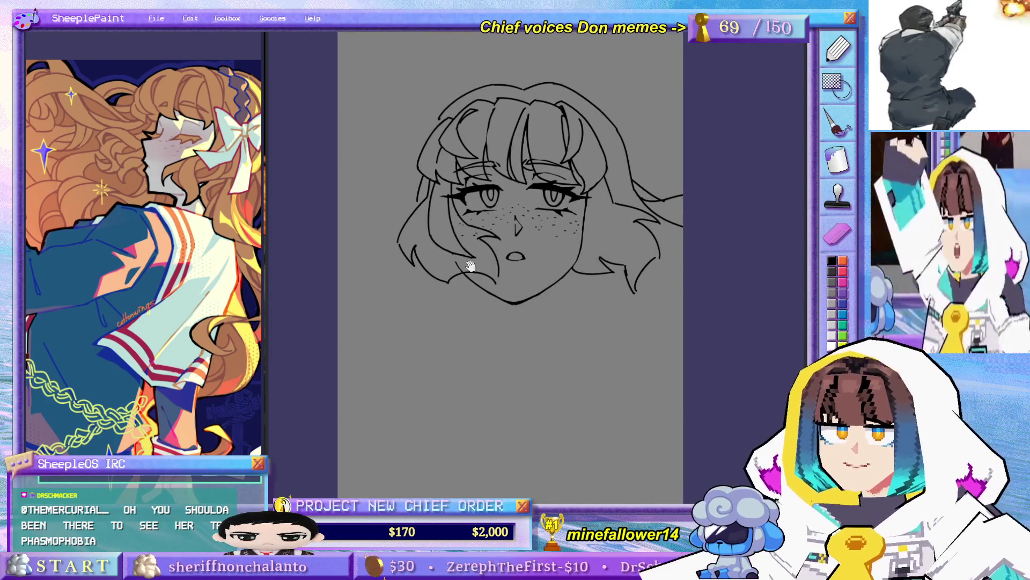
- Zoom in on the face and try a curving hair stroke beside the right cheek
scroll(466, 238, up, 2)
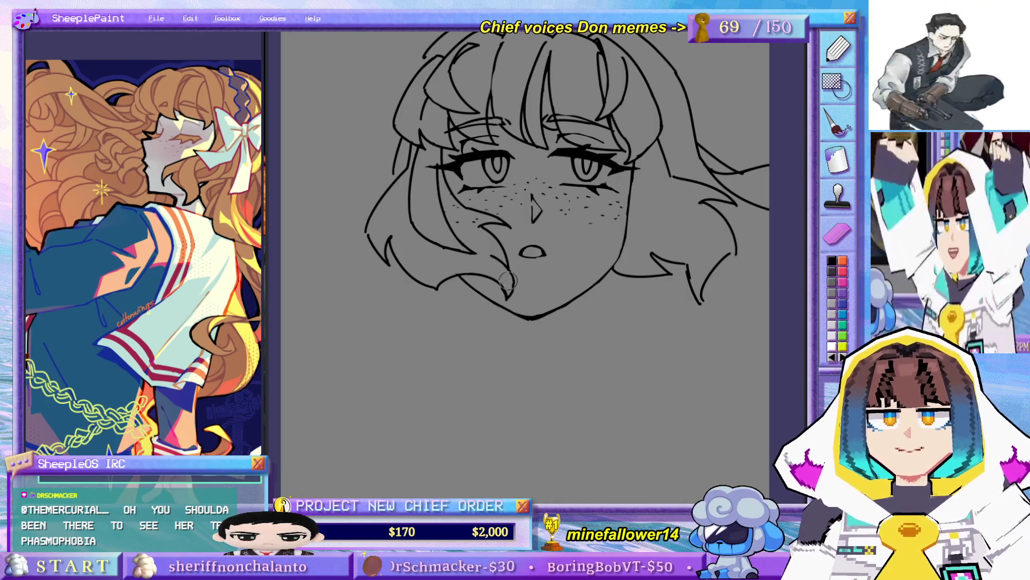
scroll(485, 161, down, 3)
drag(561, 171, 550, 193)
scroll(550, 193, up, 2)
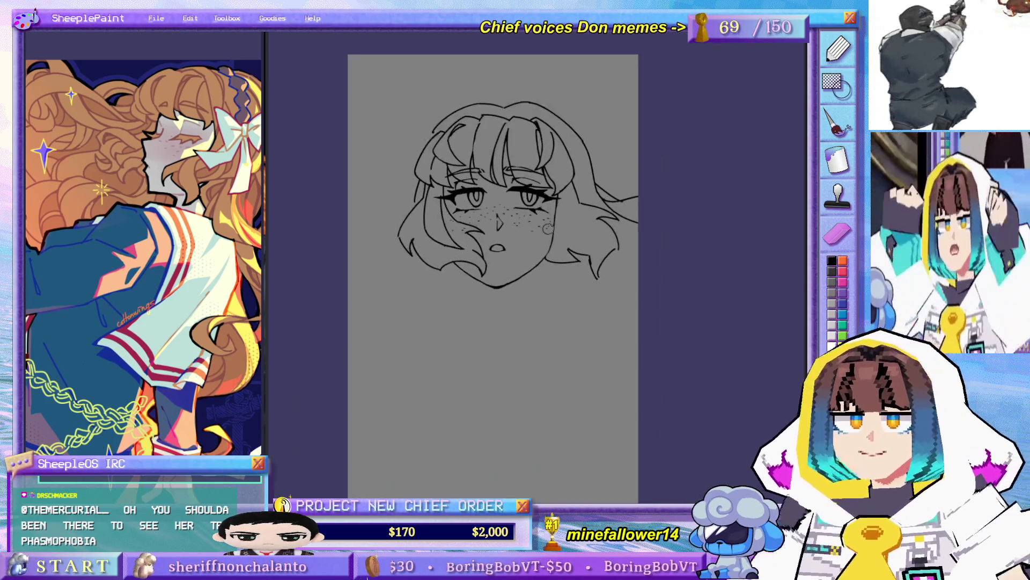
drag(564, 237, 615, 236)
scroll(616, 258, up, 1)
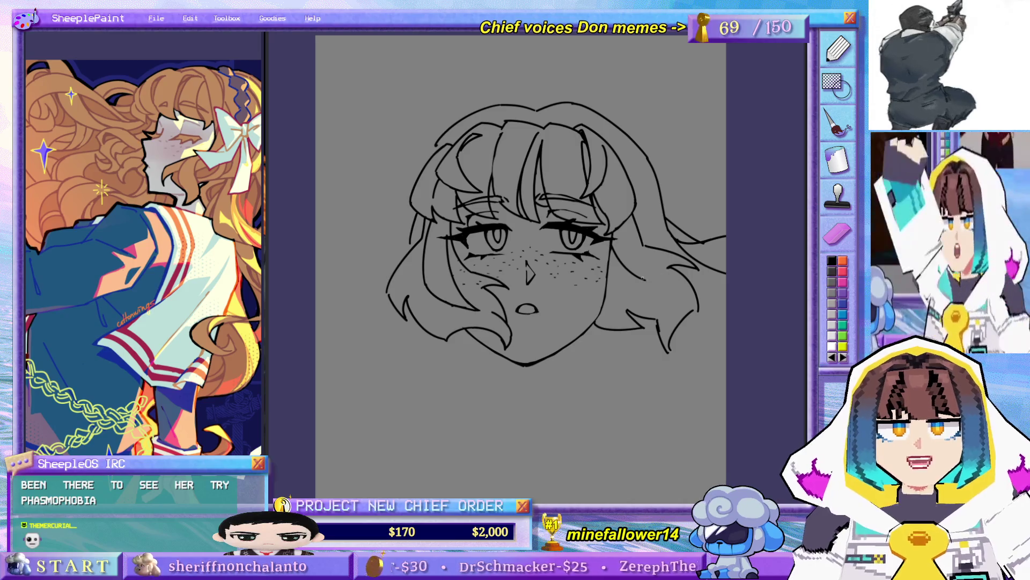
mouse_move(618, 255)
mouse_down()
mouse_move(652, 263)
mouse_move(668, 237)
mouse_move(669, 288)
mouse_up()
key(ctrl+z)
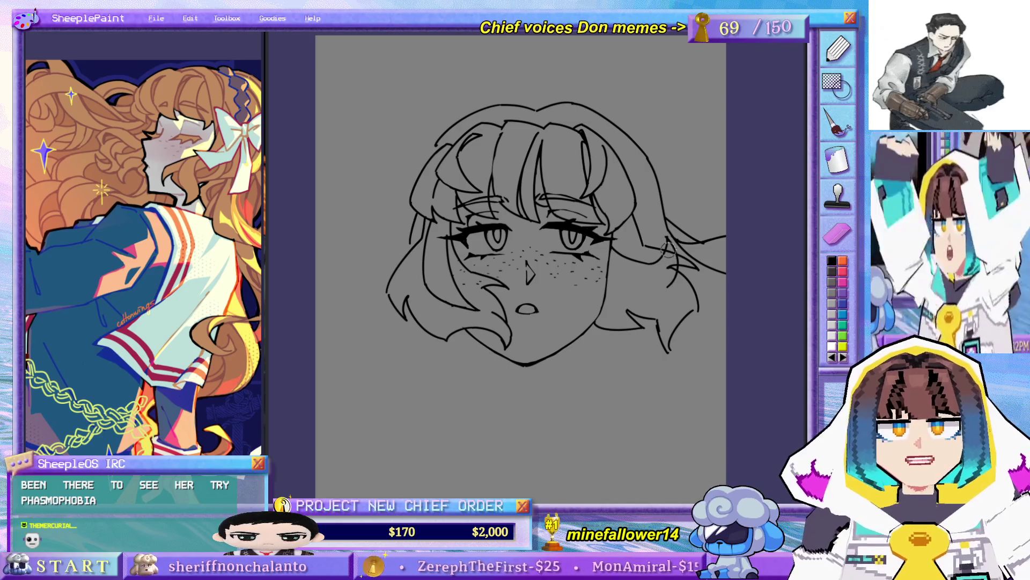
key(ctrl+z)
- Redraw the short hair strand beside the right cheek, retrying until it sits right
mouse_move(603, 257)
mouse_down()
mouse_move(671, 268)
mouse_move(670, 280)
mouse_up()
key(ctrl+z)
key(ctrl+z)
key(ctrl+z)
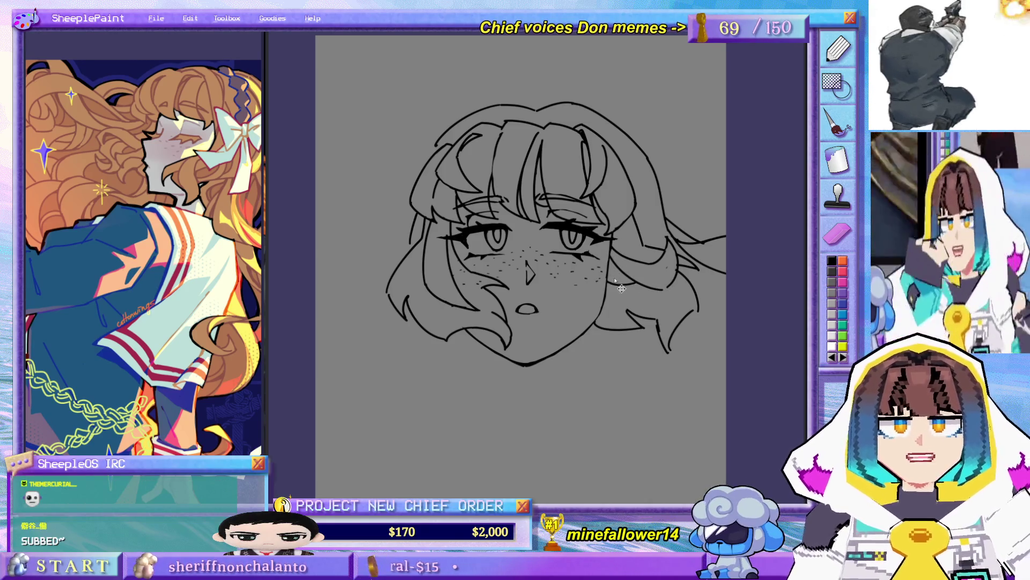
drag(612, 266, 658, 258)
key(ctrl+z)
key(ctrl+z)
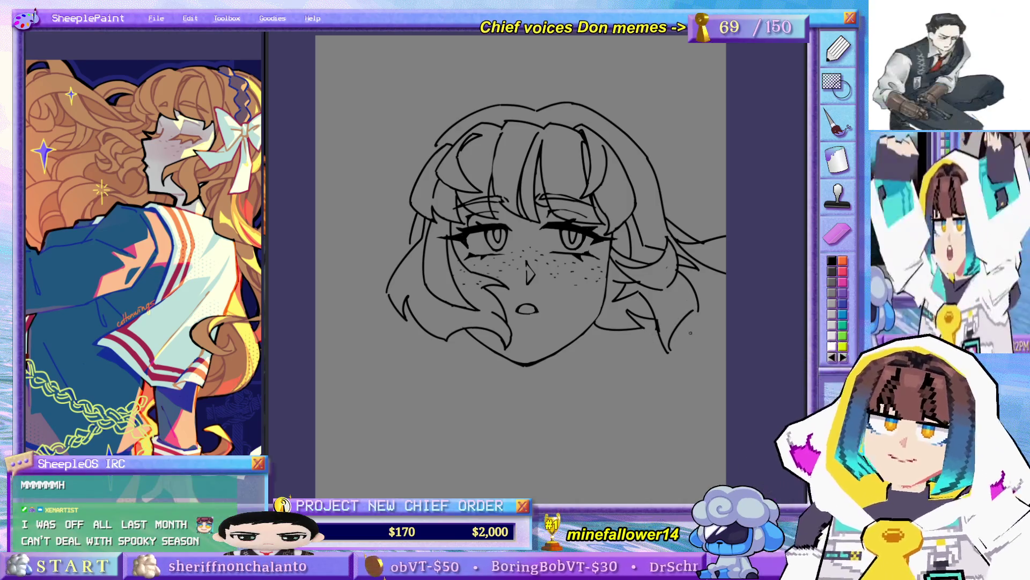
mouse_move(691, 328)
mouse_down()
mouse_move(681, 299)
mouse_move(624, 295)
mouse_up()
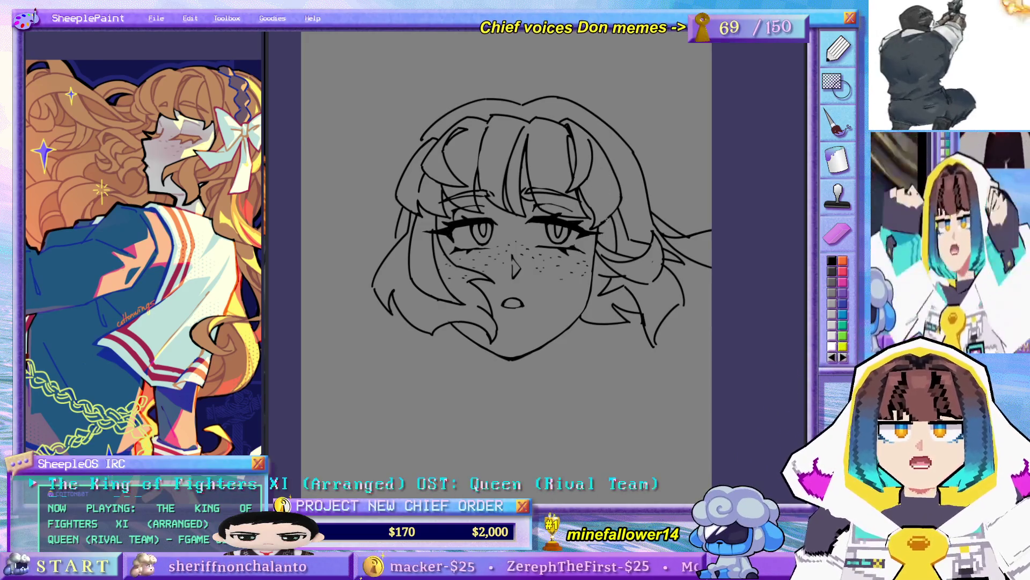
- Adjust the short strand near the face and erase the leftover lower-left hair lines
drag(623, 222, 635, 258)
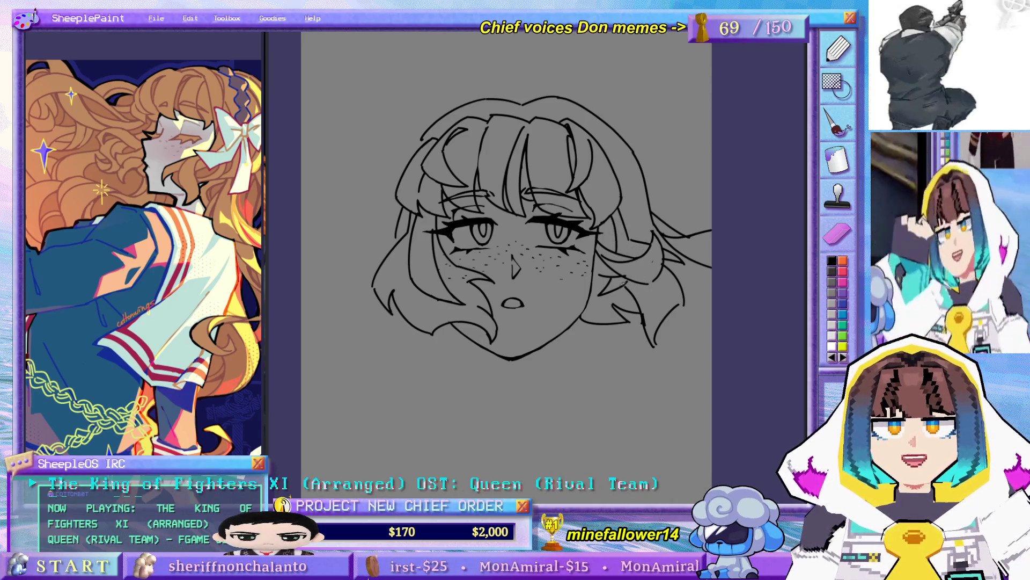
drag(396, 256, 415, 250)
drag(413, 303, 437, 322)
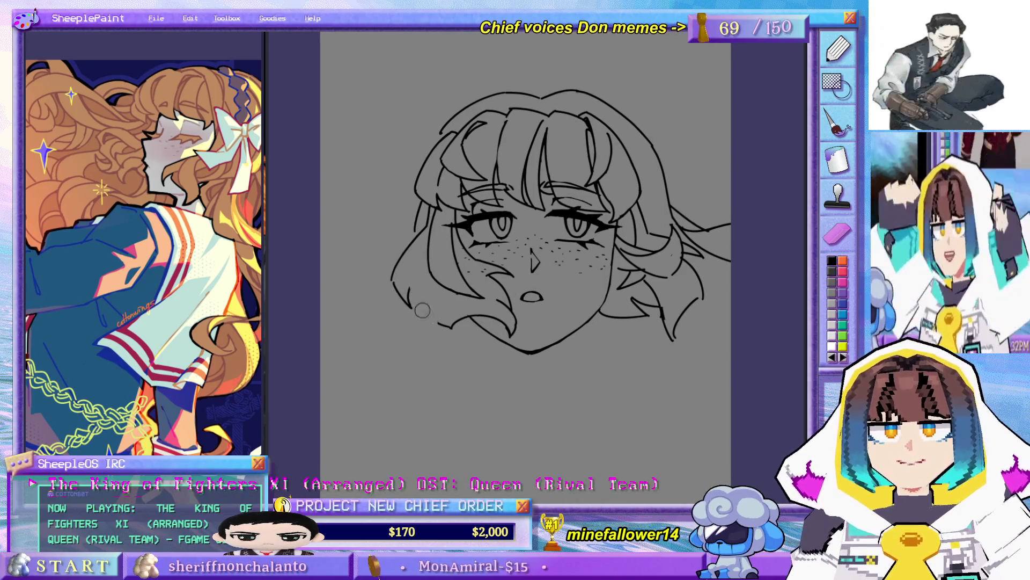
mouse_move(407, 286)
mouse_down()
mouse_move(402, 304)
mouse_move(397, 294)
mouse_up()
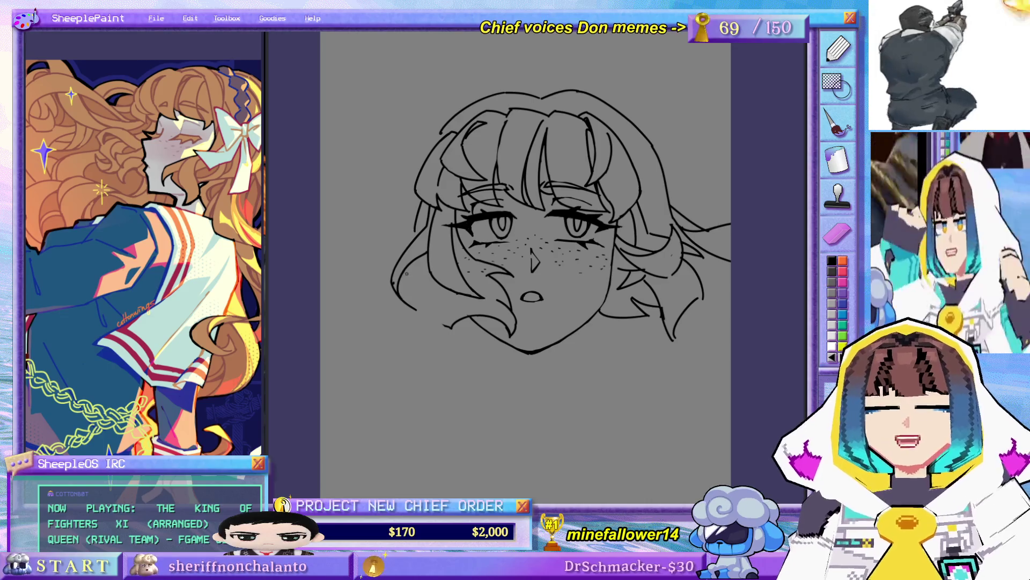
- Redraw the curved lower-left hair strand, retrying several times
drag(412, 256, 430, 324)
key(ctrl+z)
key(ctrl+z)
mouse_move(411, 257)
mouse_down()
mouse_move(422, 323)
mouse_move(434, 327)
mouse_up()
key(ctrl+z)
mouse_move(412, 261)
mouse_down()
mouse_move(435, 333)
mouse_move(463, 342)
mouse_up()
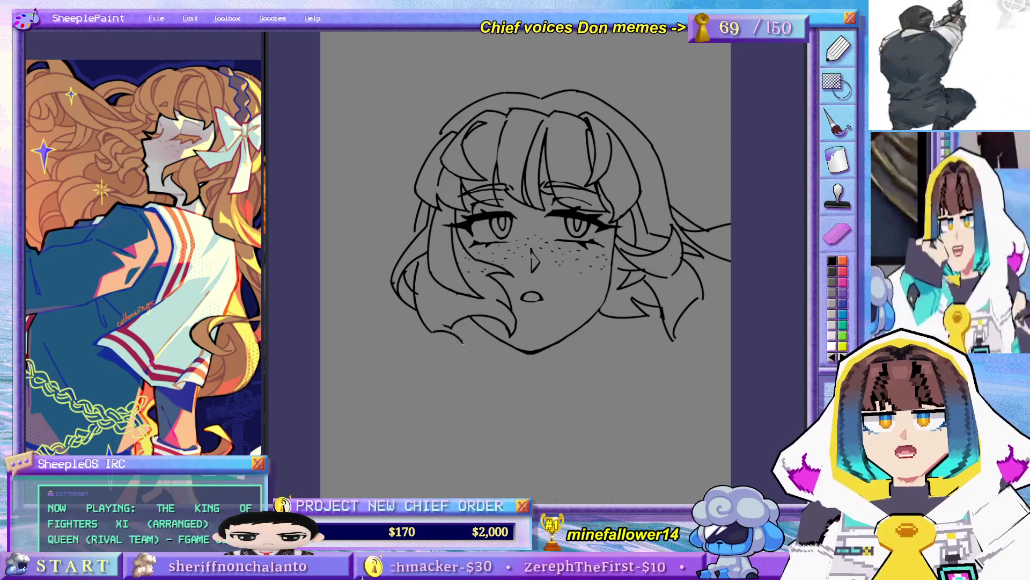
key(ctrl+z)
key(ctrl+z)
mouse_move(417, 257)
mouse_down()
mouse_move(449, 292)
mouse_move(428, 318)
mouse_move(460, 332)
mouse_move(438, 300)
mouse_up()
key(ctrl+z)
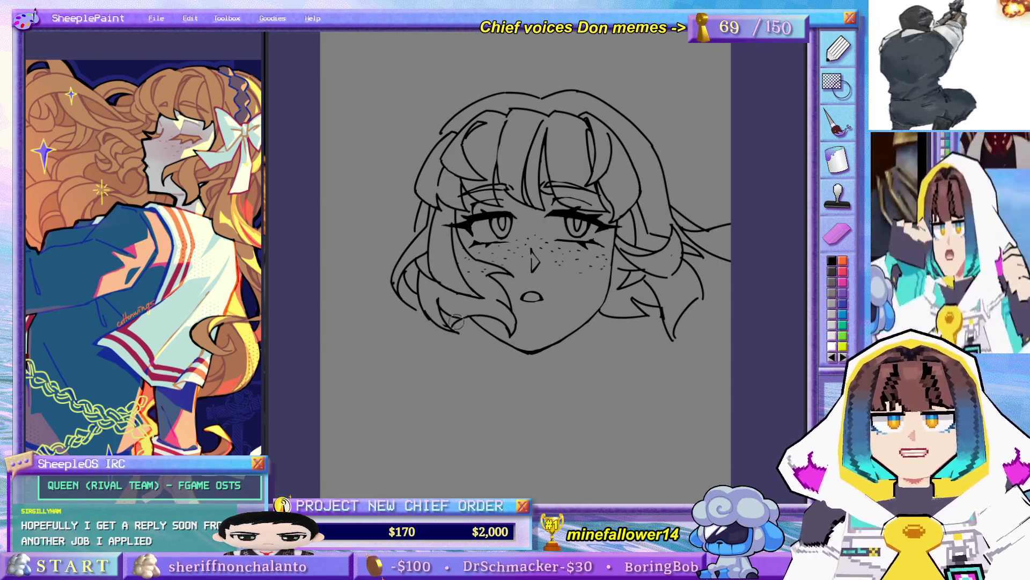
- Replace the lower-right hair strand with a new line without the hooked tail
drag(640, 343, 629, 315)
drag(630, 144, 647, 170)
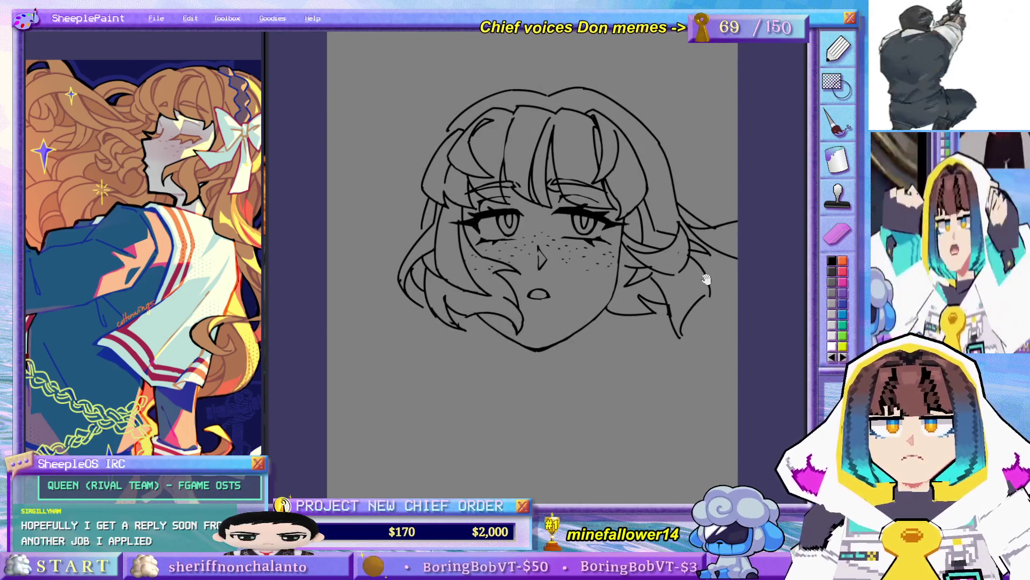
drag(701, 283, 667, 265)
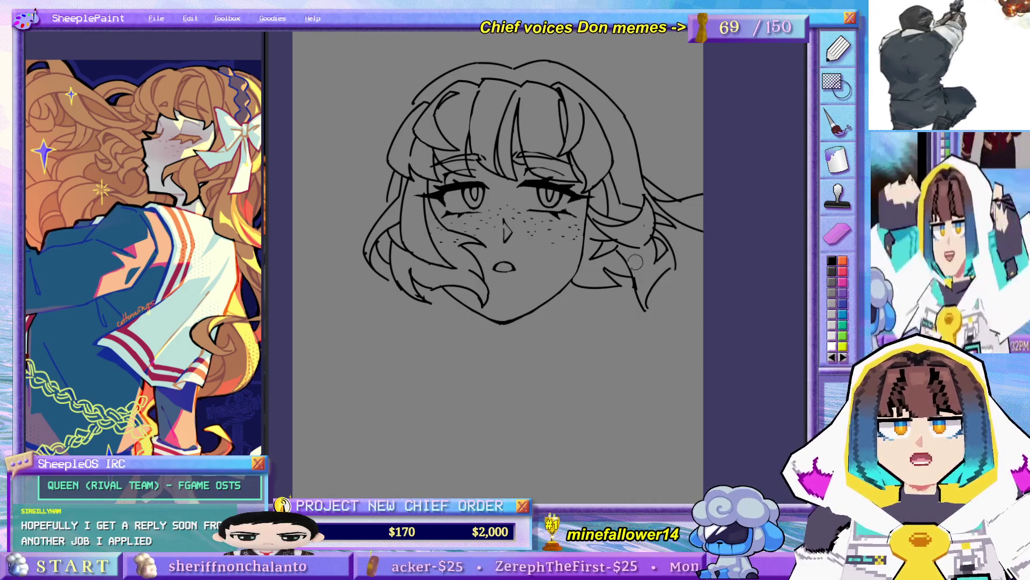
key(ctrl+z)
drag(631, 271, 643, 306)
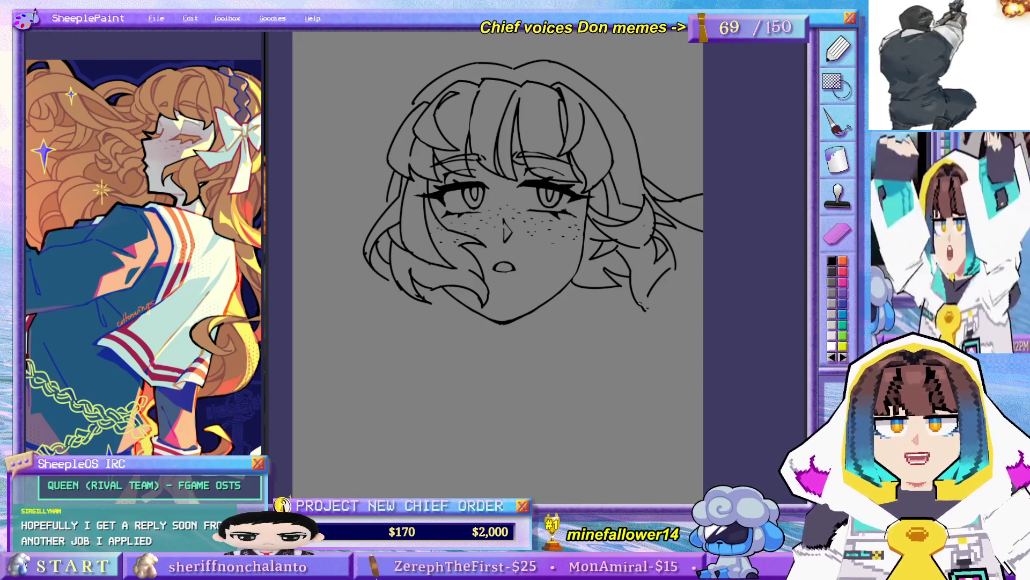
key(ctrl+z)
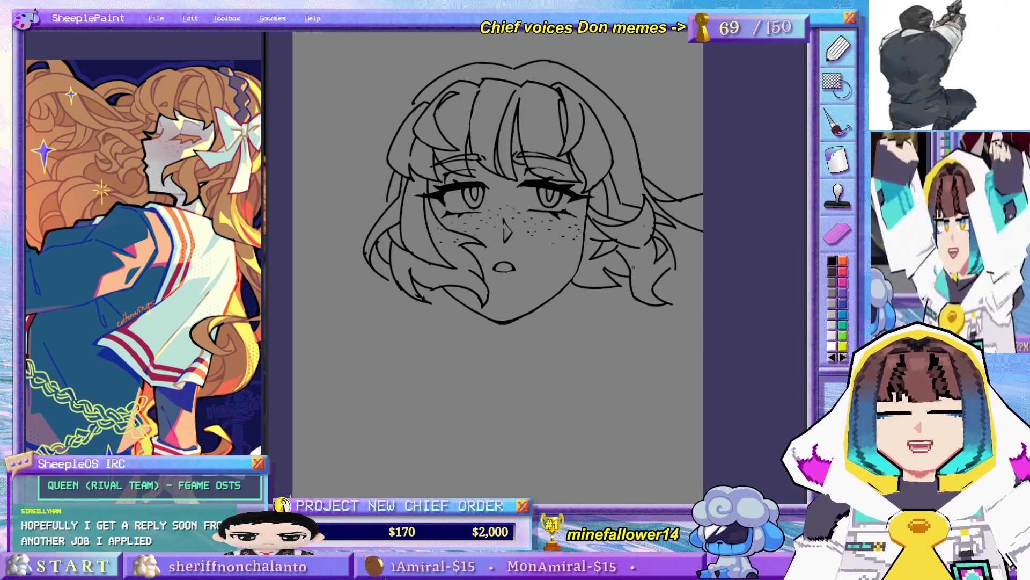
- Pan down to the empty canvas area below the face
scroll(633, 272, left, 3)
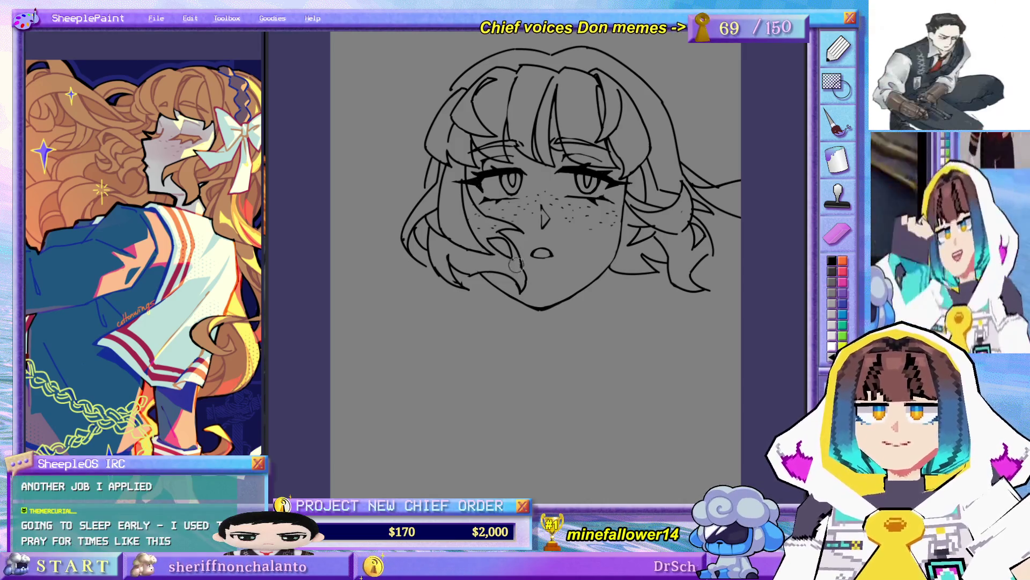
drag(526, 194, 512, 254)
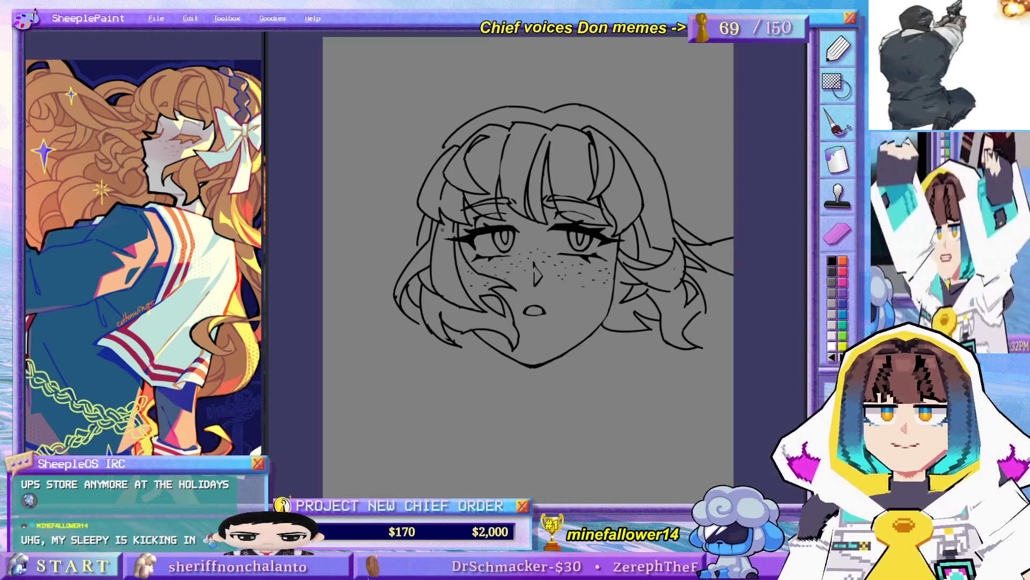
mouse_move(459, 247)
mouse_down()
mouse_move(483, 171)
mouse_move(537, 220)
mouse_move(557, 196)
mouse_move(548, 183)
mouse_up()
key(ctrl+z)
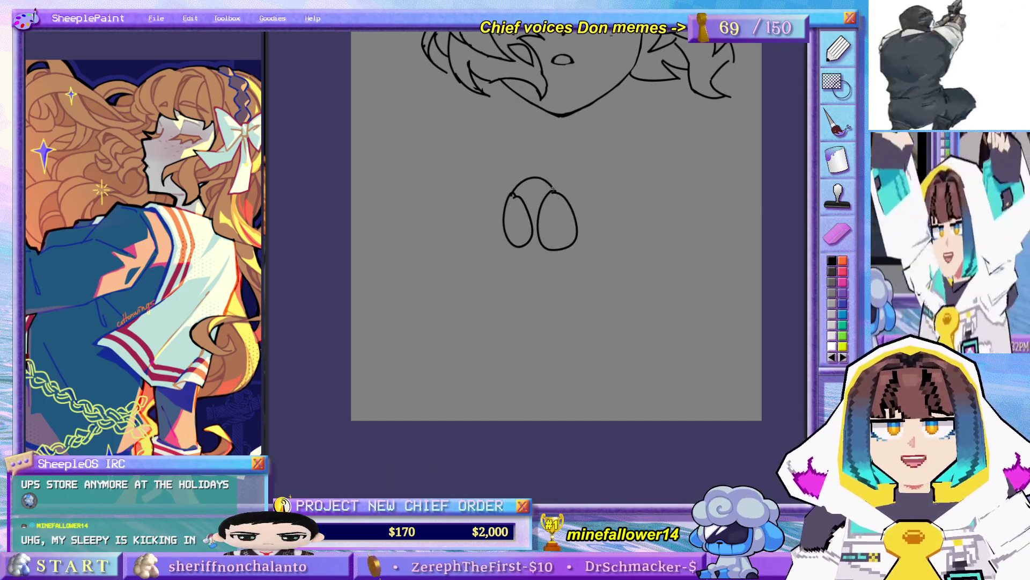
mouse_move(550, 220)
mouse_down()
mouse_move(521, 230)
mouse_move(533, 294)
mouse_move(564, 248)
mouse_up()
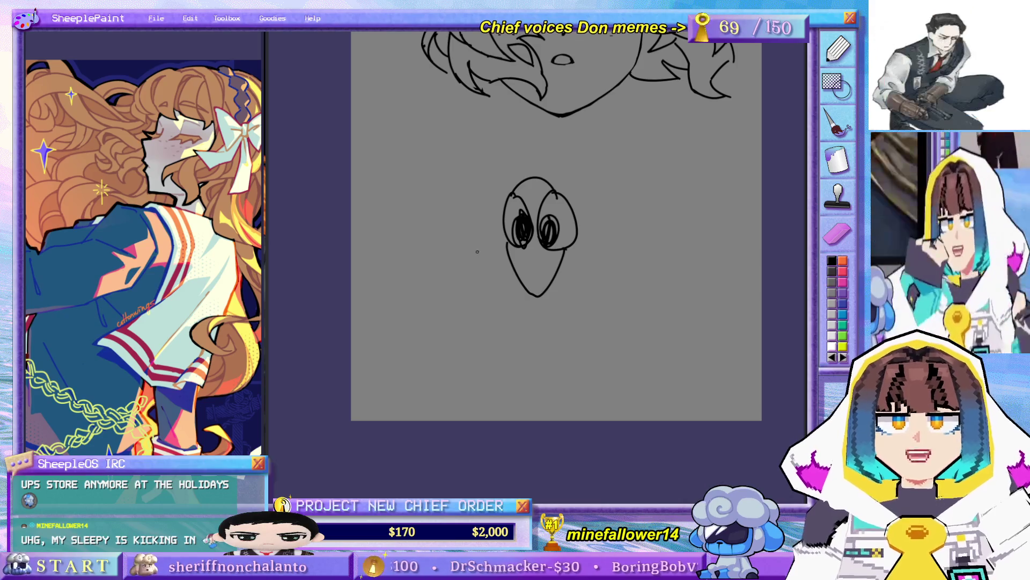
mouse_move(474, 253)
mouse_down()
mouse_move(444, 232)
mouse_move(450, 262)
mouse_move(502, 292)
mouse_move(445, 301)
mouse_move(450, 262)
mouse_up()
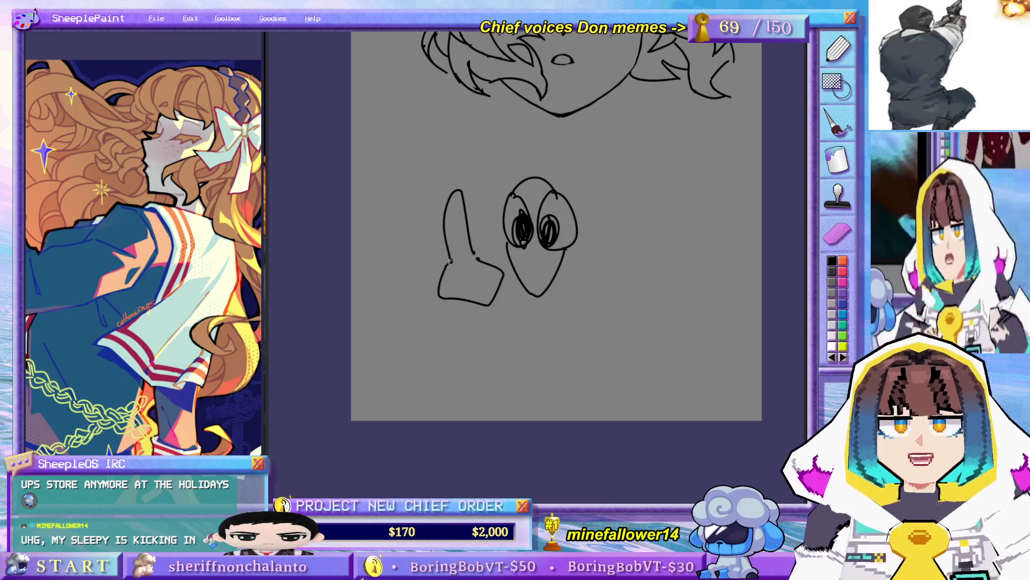
scroll(516, 267, up, 3)
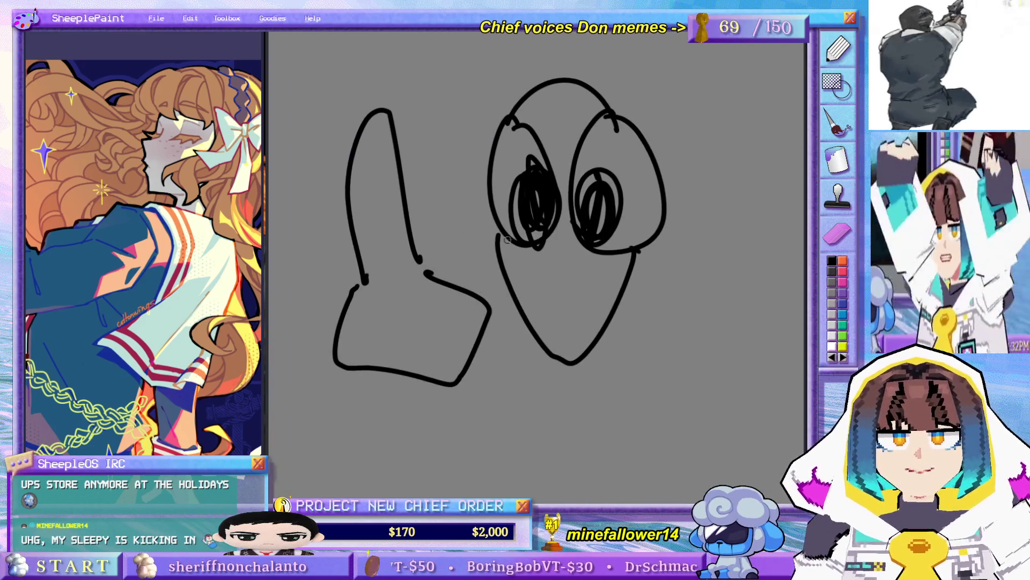
mouse_move(331, 183)
mouse_down()
mouse_move(417, 66)
mouse_move(504, 301)
mouse_up()
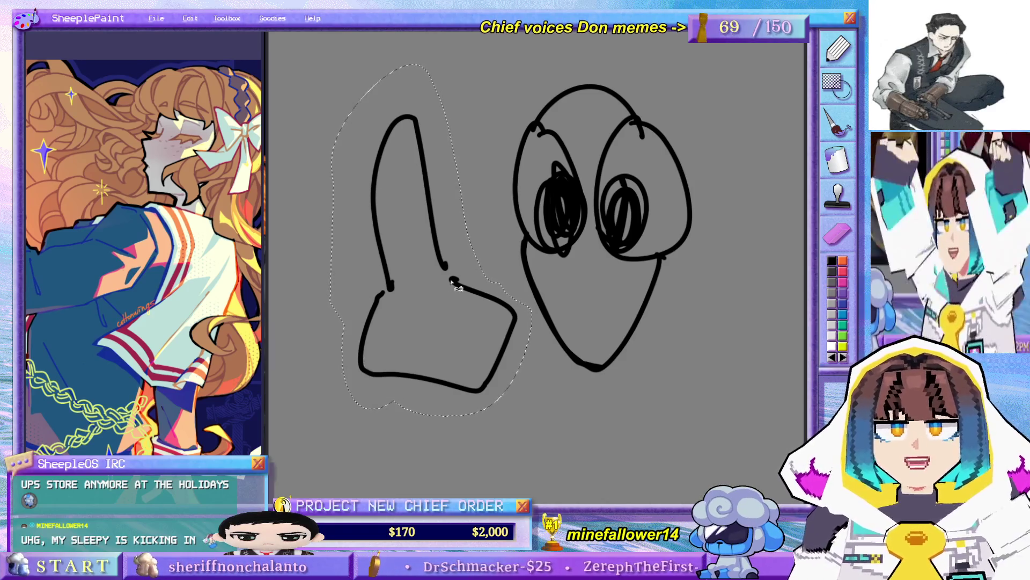
key(ctrl+t)
mouse_move(395, 103)
mouse_down()
mouse_move(422, 92)
mouse_move(363, 107)
mouse_move(322, 166)
mouse_move(445, 68)
mouse_up()
key(Return)
scroll(444, 69, down, 3)
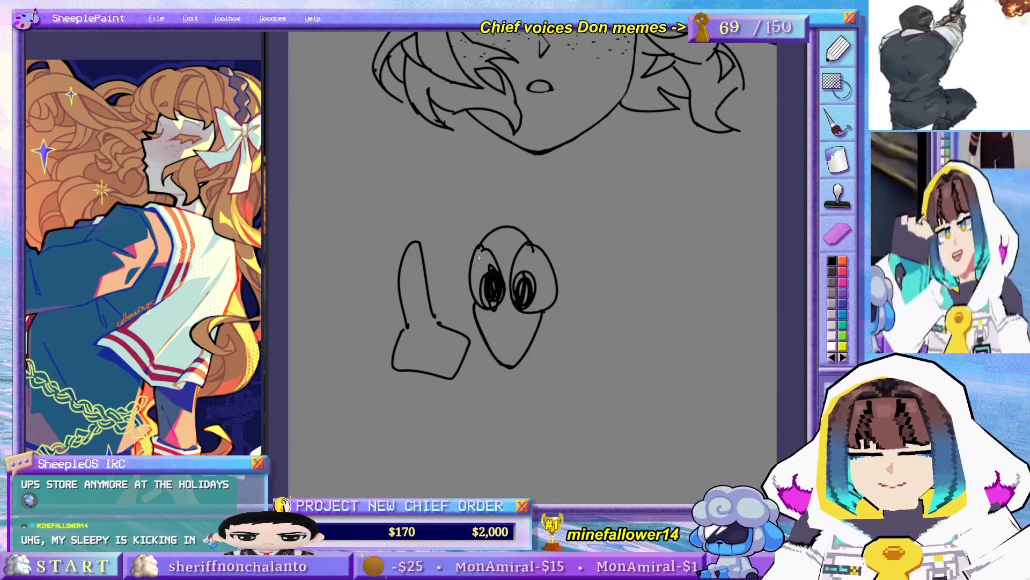
drag(379, 241, 295, 314)
key(Delete)
scroll(299, 299, up, 3)
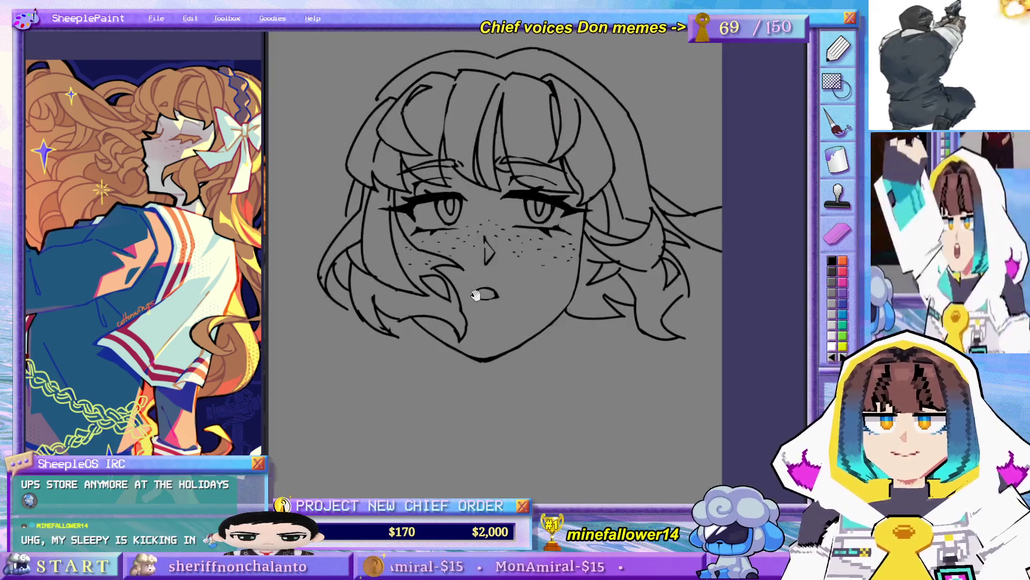
- Replace a stroke in the top hair with a new strand line
drag(468, 243, 487, 259)
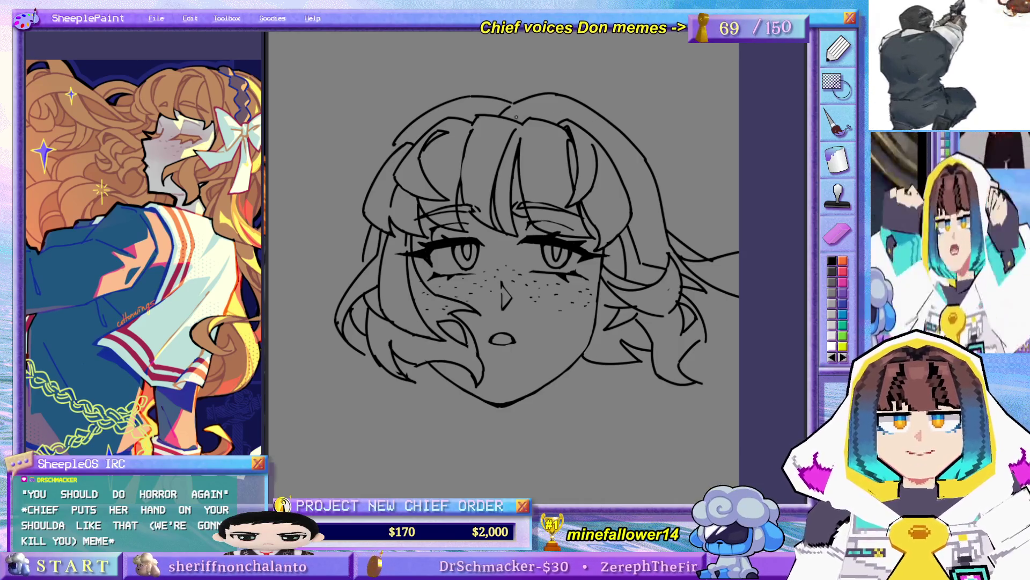
key(ctrl+z)
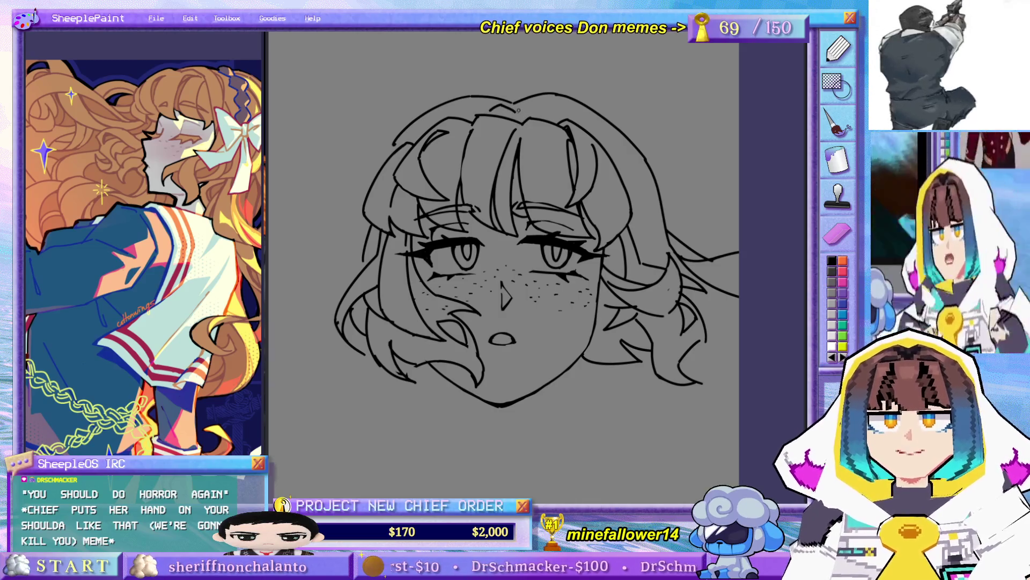
mouse_move(591, 148)
mouse_down()
mouse_move(600, 182)
mouse_move(606, 129)
mouse_up()
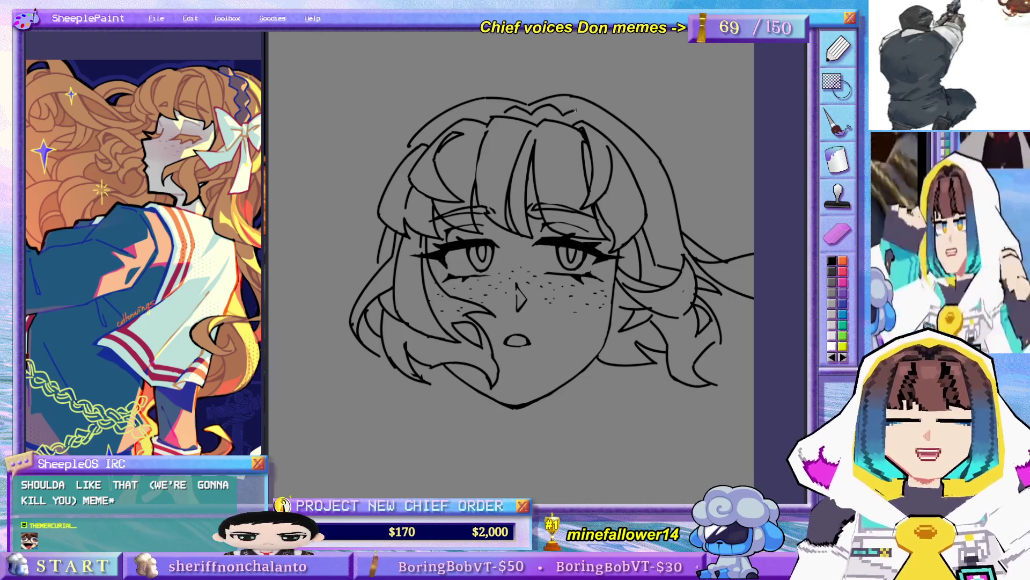
drag(609, 125, 626, 152)
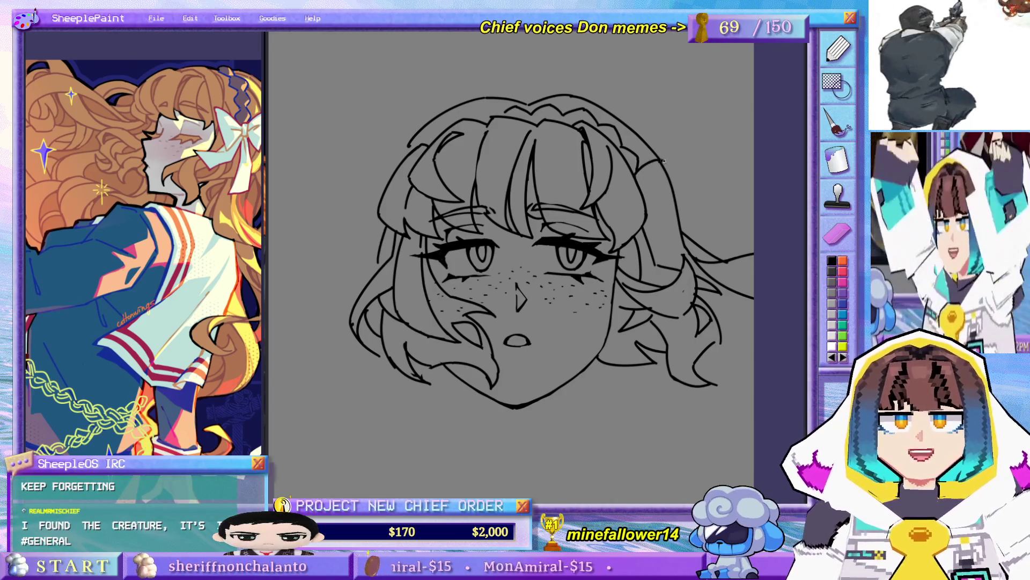
- Draw an arching hair strand at the head's upper right above the ear
mouse_move(634, 177)
mouse_down()
mouse_move(675, 145)
mouse_move(666, 199)
mouse_up()
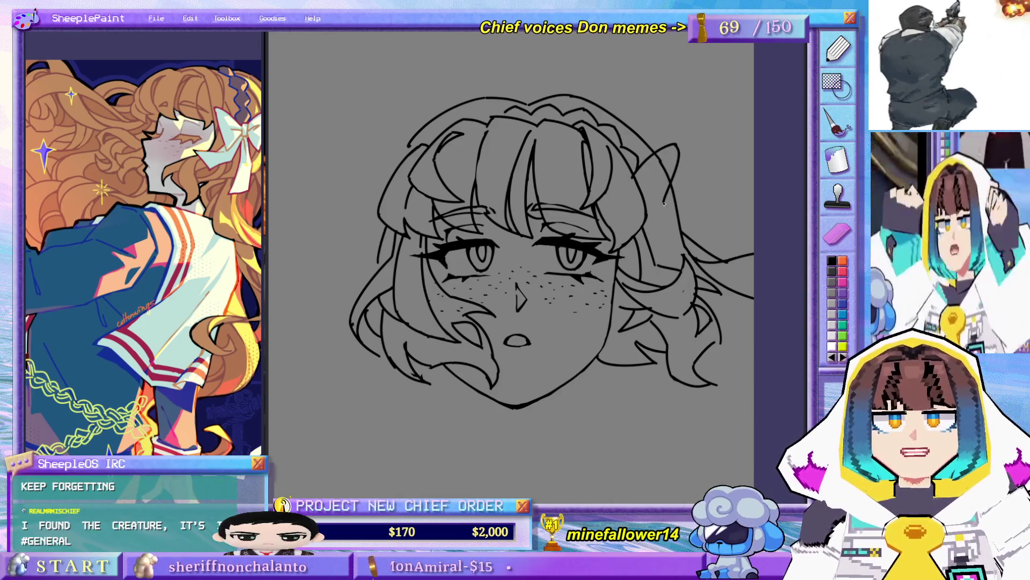
drag(686, 164, 679, 191)
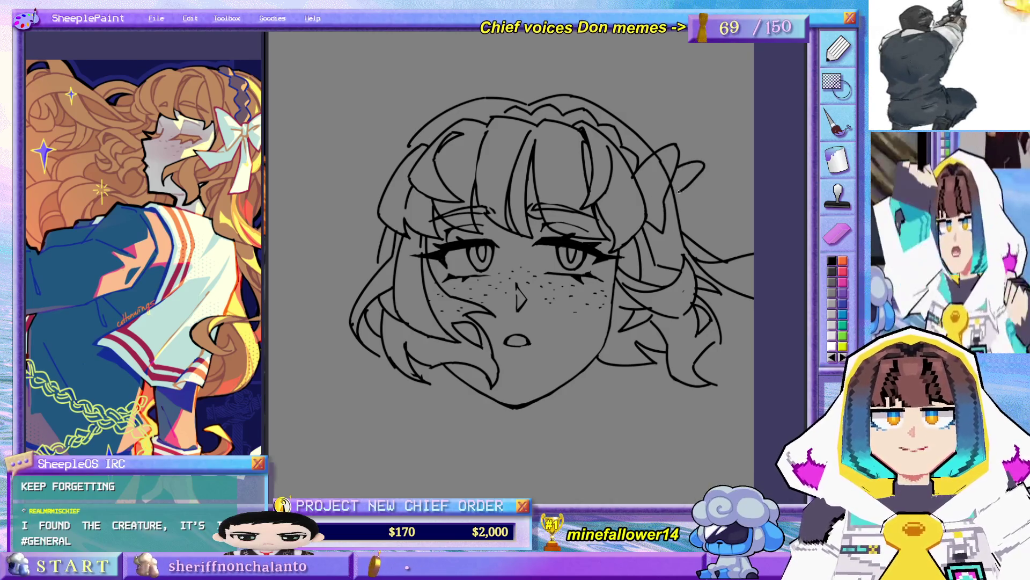
key(ctrl+z)
key(ctrl+z)
key(ctrl+z)
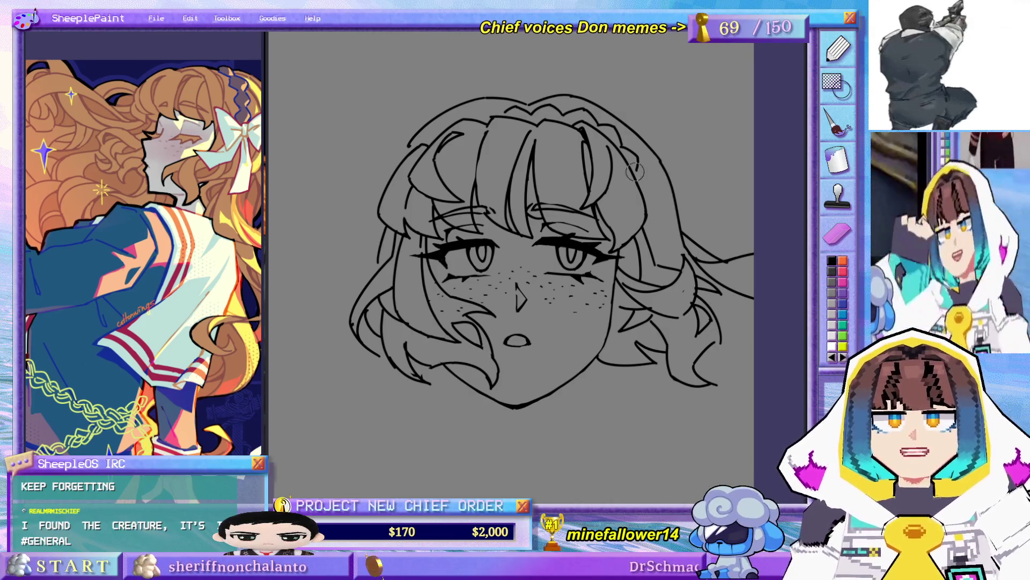
drag(633, 170, 677, 141)
key(ctrl+z)
mouse_move(633, 171)
mouse_down()
mouse_move(681, 140)
mouse_move(659, 186)
mouse_move(666, 232)
mouse_up()
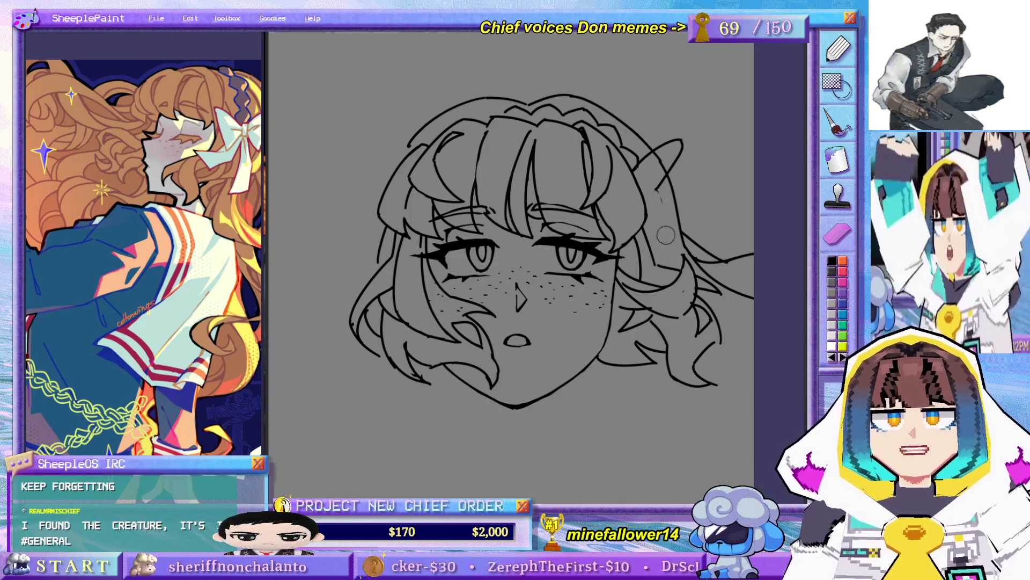
- Add two hair lines running down beside the pointed ear
drag(657, 191, 666, 234)
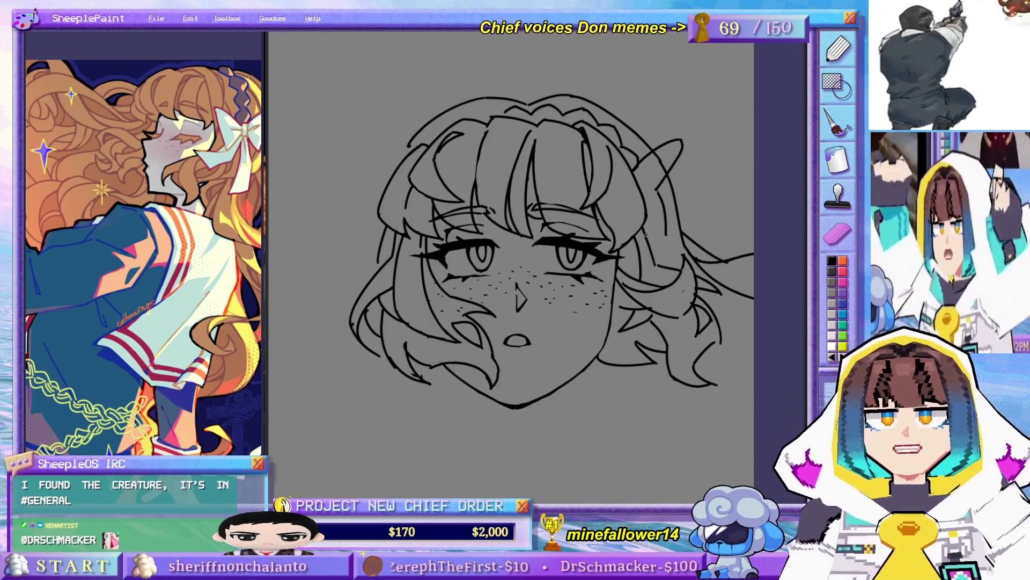
key(ctrl+z)
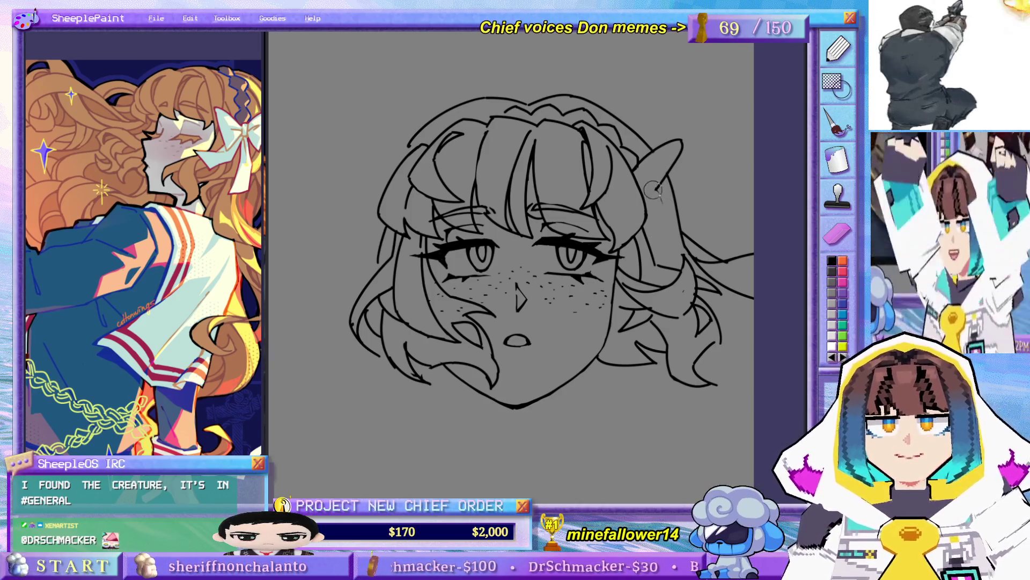
drag(658, 197, 665, 232)
key(ctrl+z)
drag(658, 196, 667, 236)
drag(654, 194, 672, 236)
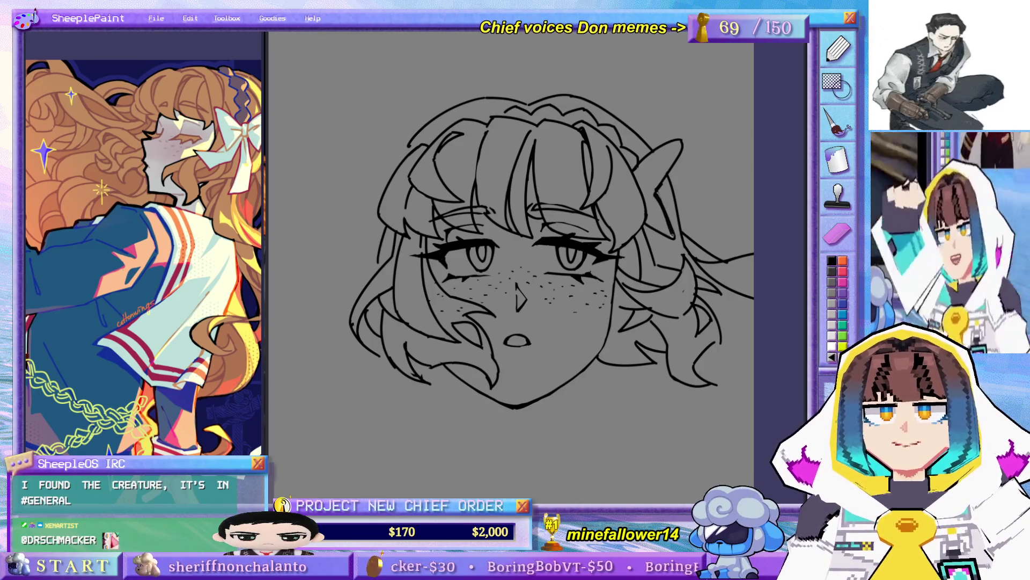
- Move to blank canvas below the head and draw the curved jaw of a new face
drag(585, 192, 575, 181)
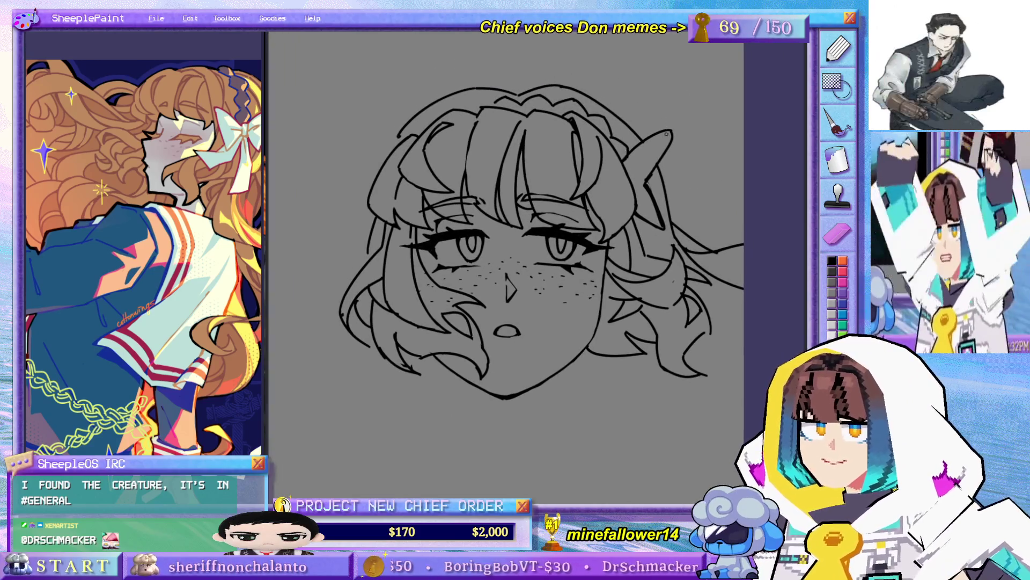
mouse_move(653, 231)
mouse_down()
mouse_move(628, 205)
mouse_move(636, 225)
mouse_up()
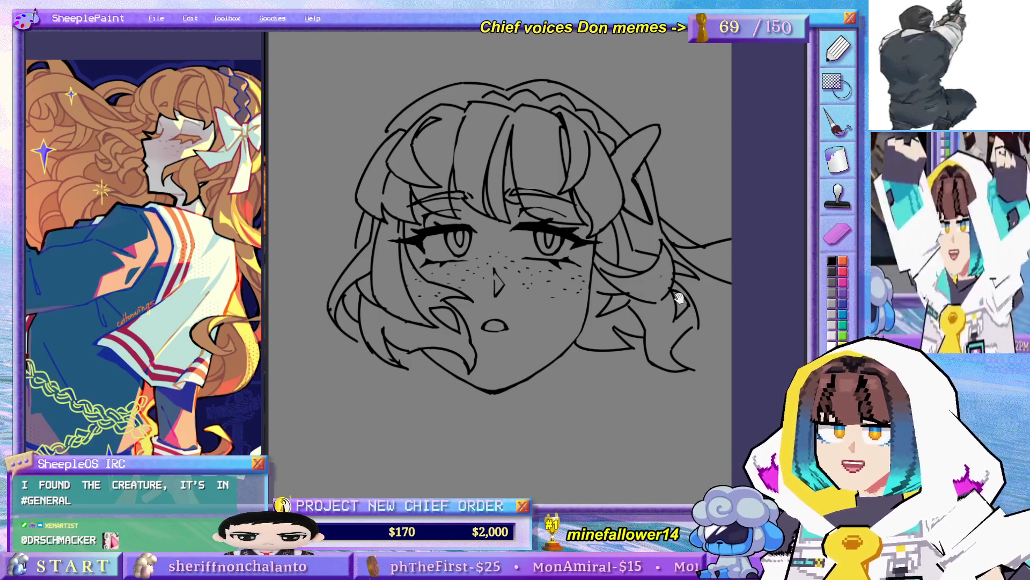
drag(660, 263, 664, 136)
drag(522, 226, 488, 283)
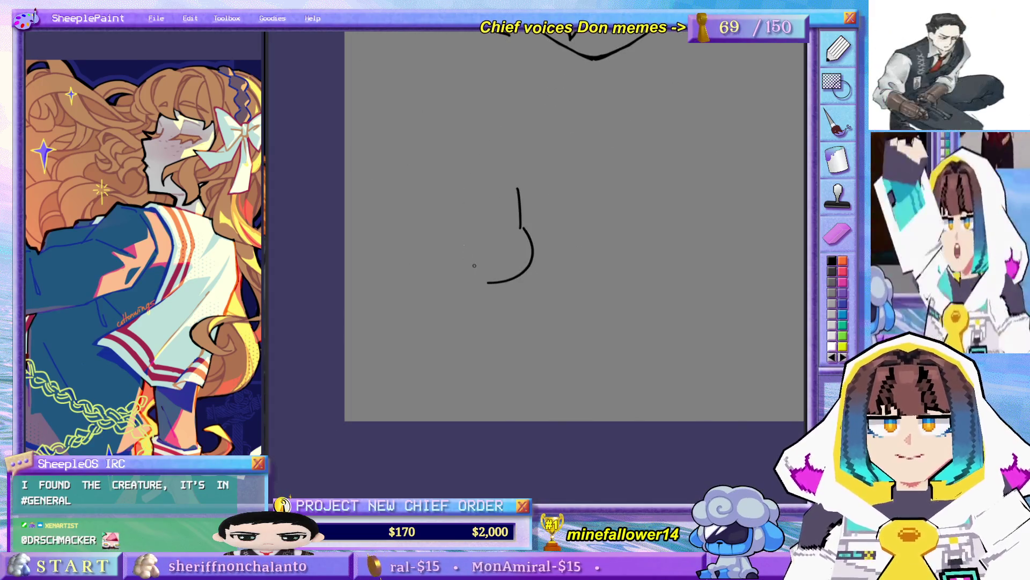
- Rough out the new face outline, right eye, nose line and brow strokes
drag(441, 200, 485, 202)
key(ctrl+z)
key(ctrl+z)
key(ctrl+z)
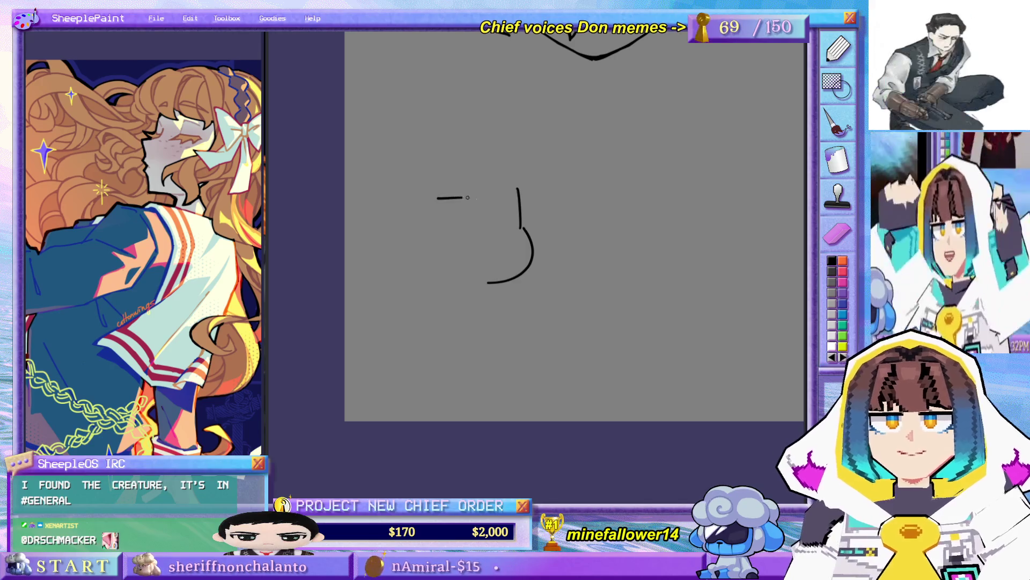
mouse_move(546, 209)
mouse_down()
mouse_move(514, 291)
mouse_move(459, 289)
mouse_up()
mouse_move(451, 184)
mouse_down()
mouse_move(494, 181)
mouse_move(467, 187)
mouse_up()
key(ctrl+z)
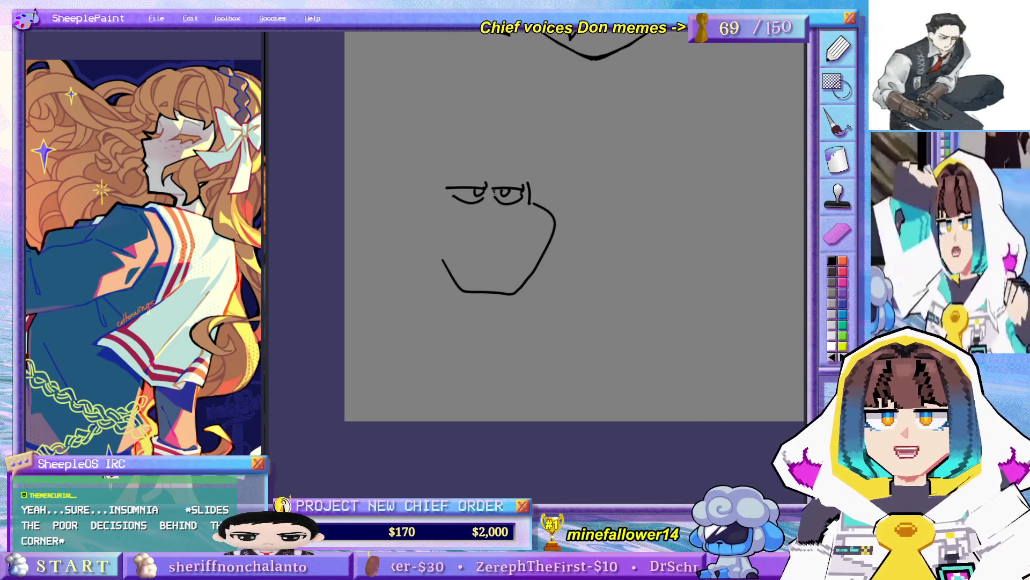
key(ctrl+z)
key(ctrl+z)
key(ctrl+z)
drag(494, 189, 510, 209)
mouse_move(507, 207)
mouse_down()
mouse_move(514, 223)
mouse_move(498, 221)
mouse_move(527, 225)
mouse_up()
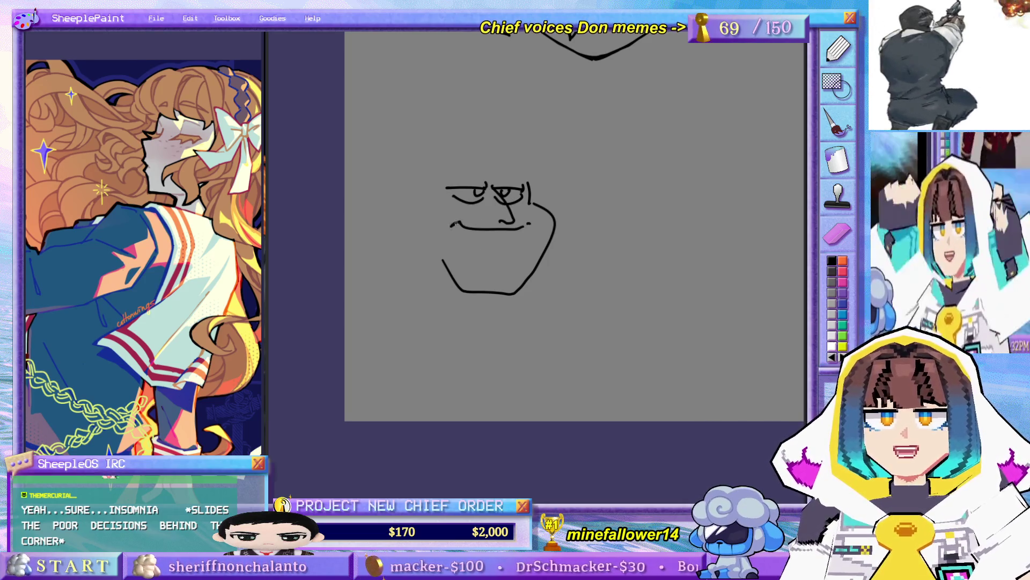
mouse_move(446, 192)
mouse_down()
mouse_move(440, 206)
mouse_move(518, 205)
mouse_move(541, 221)
mouse_up()
- Draw the face's left contour, left hair, top of head and both floppy ears
key(ctrl+z)
mouse_move(437, 193)
mouse_down()
mouse_move(442, 297)
mouse_move(454, 269)
mouse_move(435, 275)
mouse_up()
drag(402, 170, 382, 281)
key(ctrl+z)
mouse_move(436, 173)
mouse_down()
mouse_move(398, 303)
mouse_move(403, 277)
mouse_up()
key(ctrl+z)
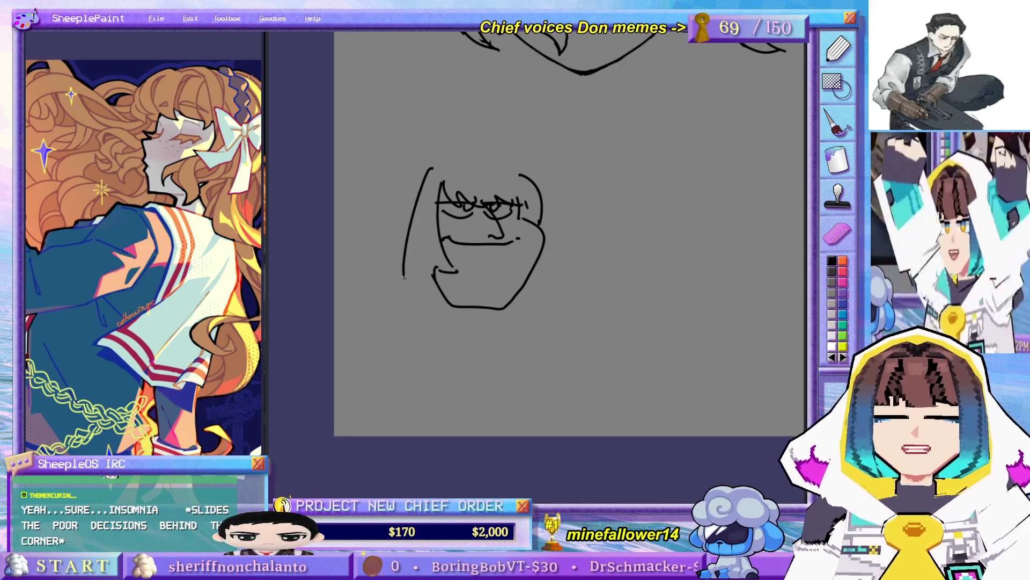
drag(444, 167, 531, 179)
drag(399, 291, 436, 298)
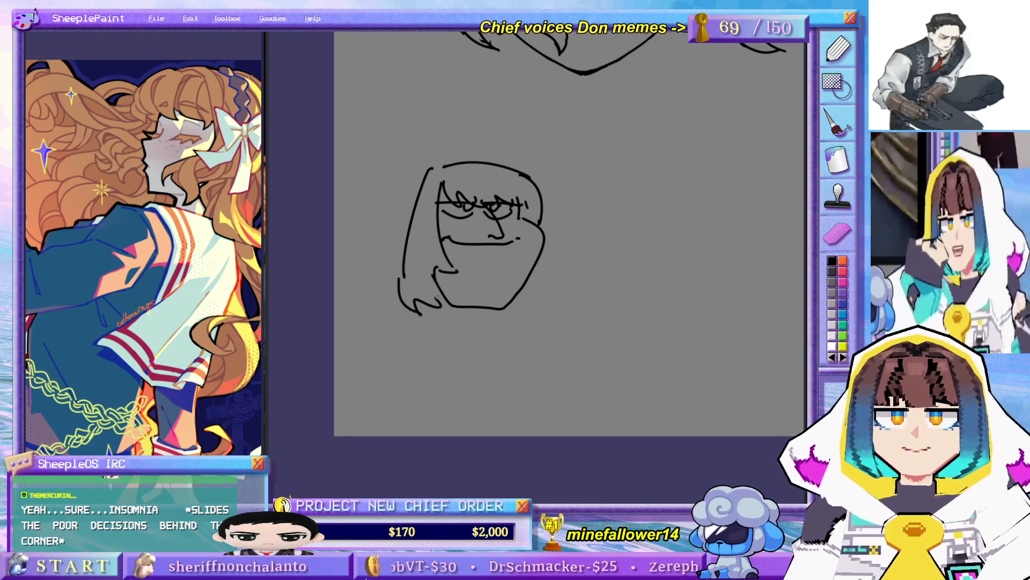
drag(387, 200, 396, 247)
drag(558, 211, 582, 235)
- Draw the arm stretched under the chin ending in a clawed paw
drag(367, 293, 440, 344)
key(ctrl+z)
mouse_move(440, 286)
mouse_down()
mouse_move(515, 316)
mouse_move(614, 287)
mouse_move(671, 304)
mouse_up()
mouse_move(605, 295)
mouse_down()
mouse_move(589, 346)
mouse_move(644, 338)
mouse_up()
drag(653, 335, 690, 328)
mouse_move(573, 335)
mouse_down()
mouse_move(483, 370)
mouse_move(408, 322)
mouse_up()
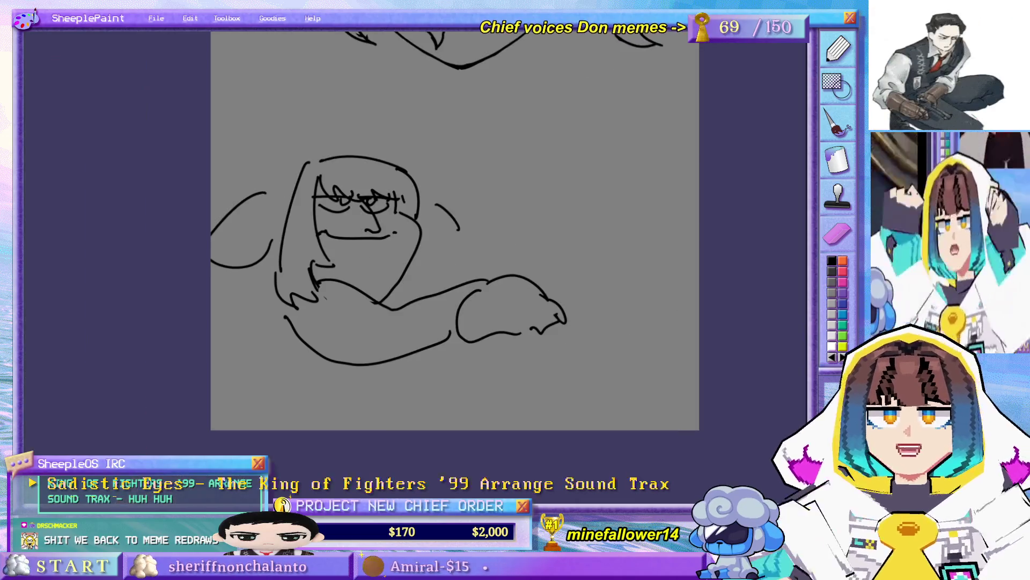
scroll(443, 260, up, 2)
mouse_move(508, 307)
mouse_down()
mouse_move(587, 253)
mouse_move(552, 225)
mouse_move(570, 220)
mouse_move(618, 290)
mouse_move(594, 294)
mouse_up()
mouse_move(566, 248)
mouse_down()
mouse_move(588, 299)
mouse_move(541, 266)
mouse_move(533, 311)
mouse_move(498, 309)
mouse_move(518, 357)
mouse_up()
mouse_move(483, 207)
mouse_down()
mouse_move(494, 231)
mouse_move(438, 253)
mouse_up()
- Add the big fluffy arch over the head and lines down the shoulder and left side
mouse_move(208, 141)
mouse_down()
mouse_move(416, 89)
mouse_move(438, 146)
mouse_up()
mouse_move(433, 252)
mouse_down()
mouse_move(436, 292)
mouse_move(447, 294)
mouse_up()
key(ctrl+z)
key(ctrl+z)
mouse_move(439, 252)
mouse_down()
mouse_move(447, 291)
mouse_move(429, 281)
mouse_move(431, 300)
mouse_up()
drag(174, 265, 225, 313)
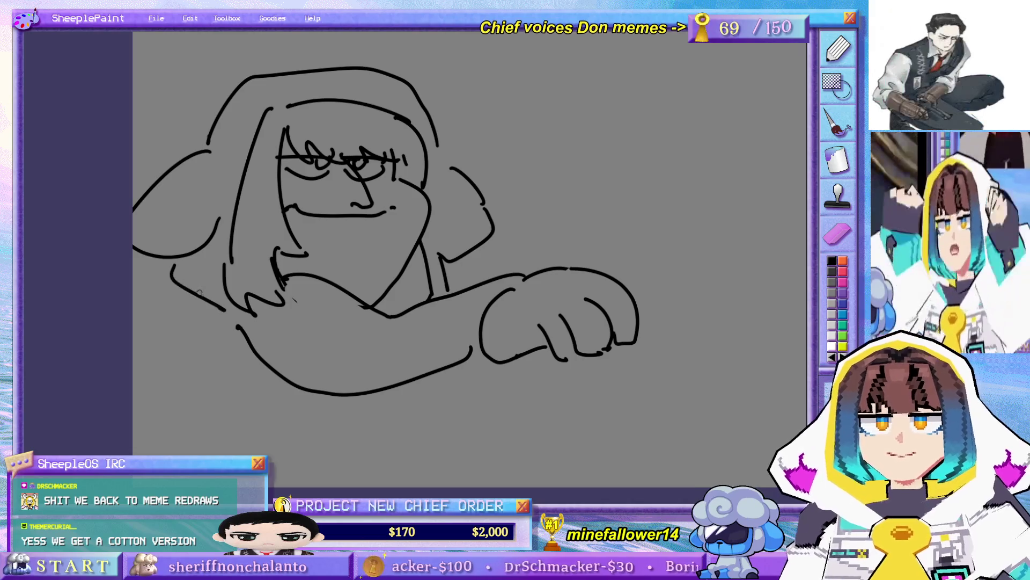
key(ctrl+z)
mouse_move(176, 261)
mouse_down()
mouse_move(205, 299)
mouse_move(184, 399)
mouse_up()
- Draw a line below the arm and begin the second character's face outline
drag(605, 256, 590, 264)
drag(457, 366, 439, 457)
drag(642, 251, 586, 279)
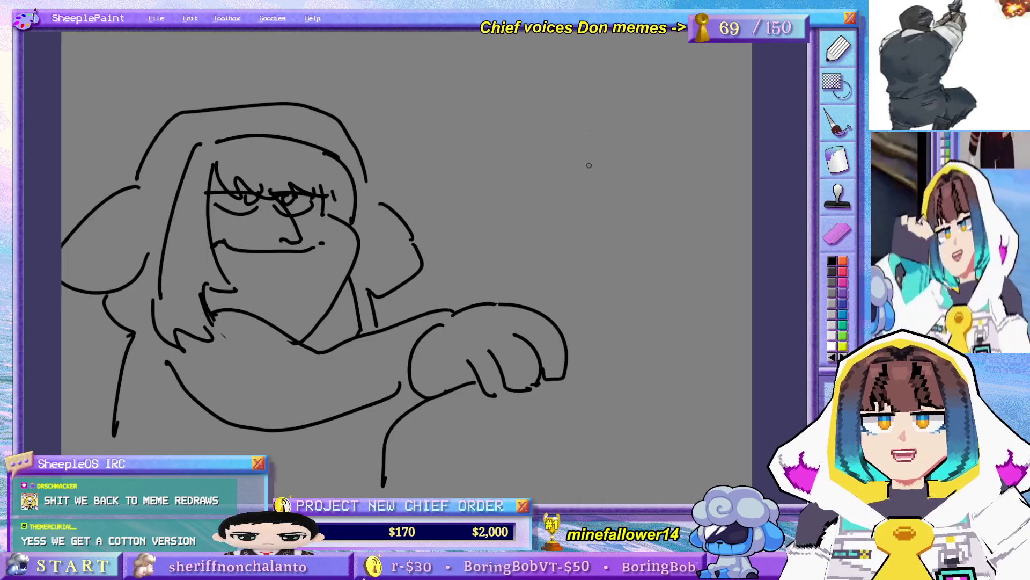
drag(544, 173, 568, 294)
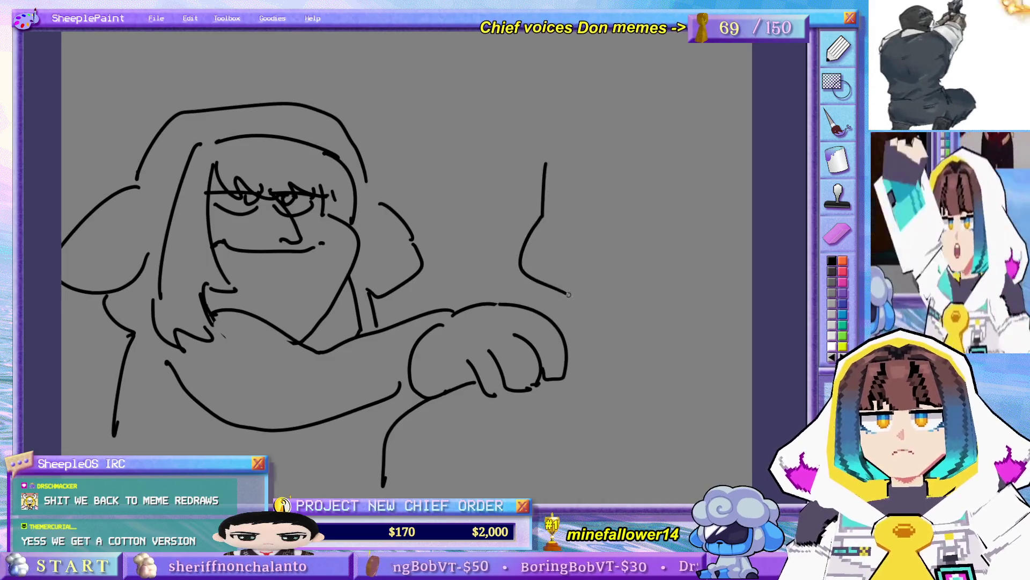
- Draw the second character's long floppy ear, curly fluffy top and cheek outline
mouse_move(607, 163)
mouse_down()
mouse_move(682, 317)
mouse_move(694, 157)
mouse_up()
mouse_move(621, 61)
mouse_down()
mouse_move(512, 160)
mouse_move(545, 175)
mouse_up()
mouse_move(558, 107)
mouse_down()
mouse_move(570, 123)
mouse_move(551, 124)
mouse_up()
mouse_move(545, 174)
mouse_down()
mouse_move(568, 177)
mouse_move(593, 202)
mouse_move(576, 290)
mouse_up()
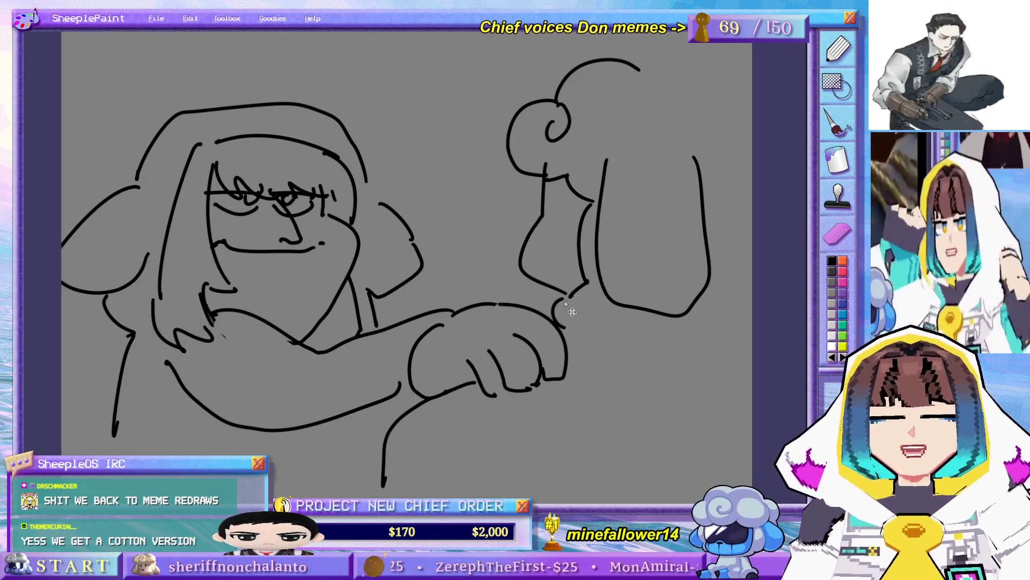
drag(569, 296, 553, 317)
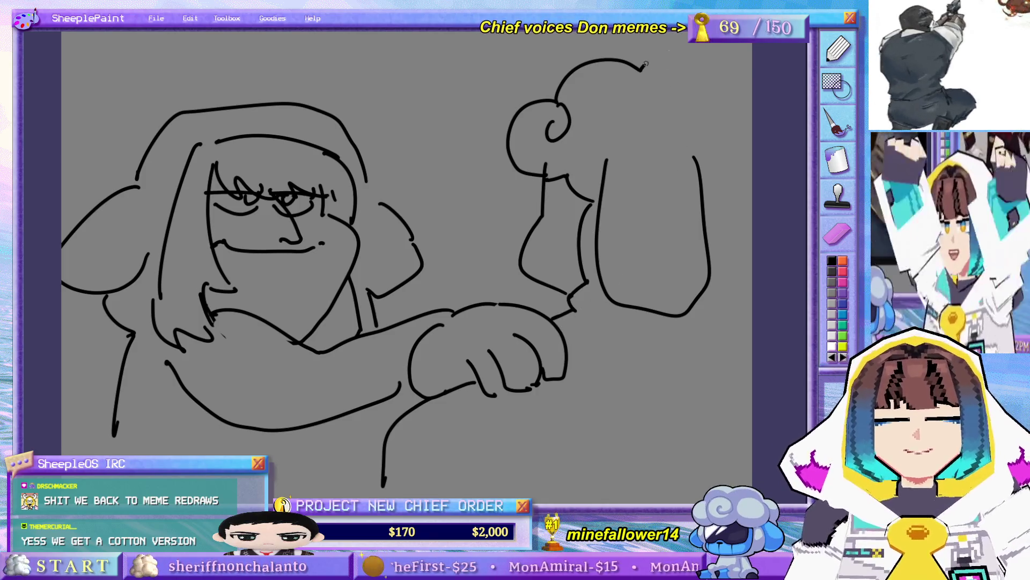
- Draw the first character's neck under its chin, plus arm and under-arm strokes
drag(753, 302, 737, 310)
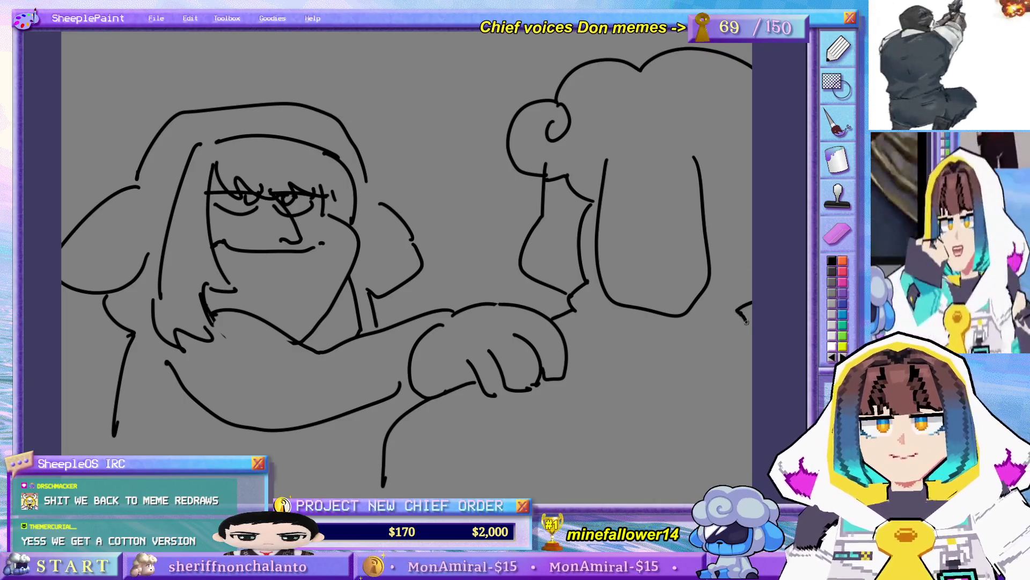
mouse_move(425, 407)
mouse_down()
mouse_move(458, 348)
mouse_move(422, 367)
mouse_up()
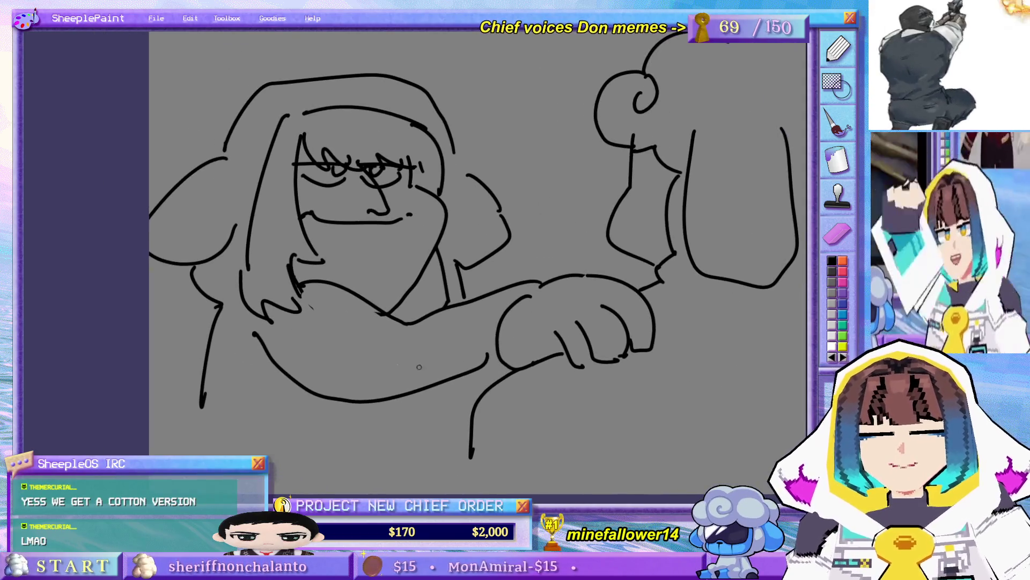
mouse_move(343, 401)
mouse_down()
mouse_move(329, 439)
mouse_move(411, 396)
mouse_up()
key(ctrl+z)
mouse_move(337, 402)
mouse_down()
mouse_move(327, 430)
mouse_move(402, 389)
mouse_move(429, 441)
mouse_up()
drag(399, 309, 441, 317)
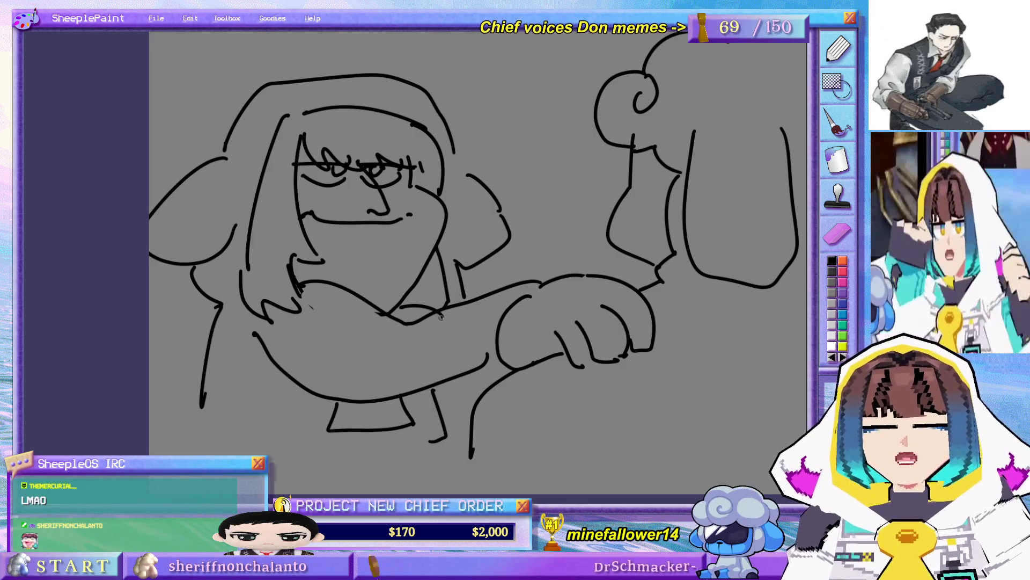
drag(465, 374, 486, 396)
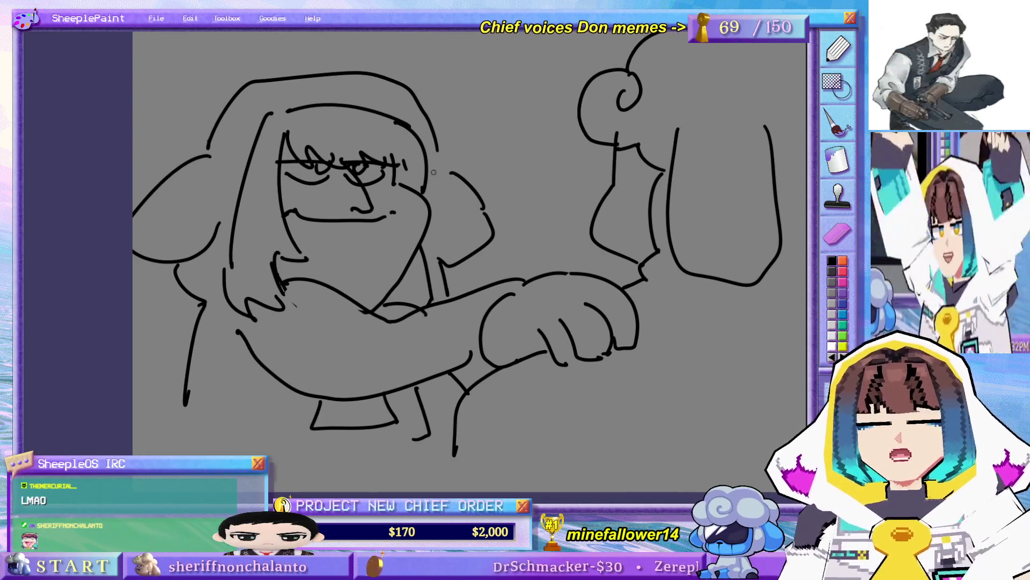
- Add inner detail strokes to the floppy ears
mouse_move(462, 267)
mouse_down()
mouse_move(472, 311)
mouse_move(499, 292)
mouse_up()
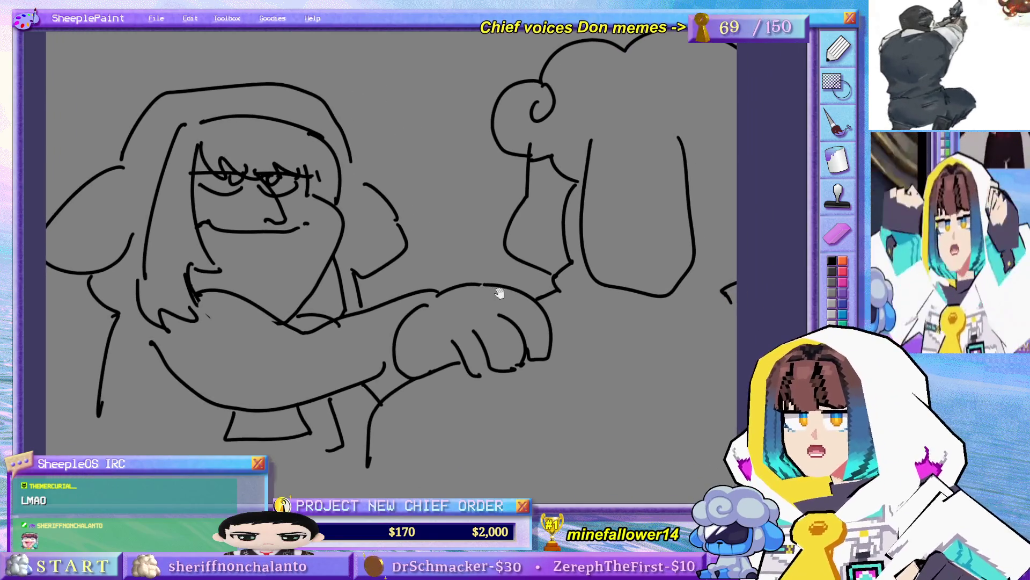
mouse_move(82, 208)
mouse_down()
mouse_move(92, 232)
mouse_move(129, 200)
mouse_move(51, 245)
mouse_move(120, 232)
mouse_up()
key(ctrl+z)
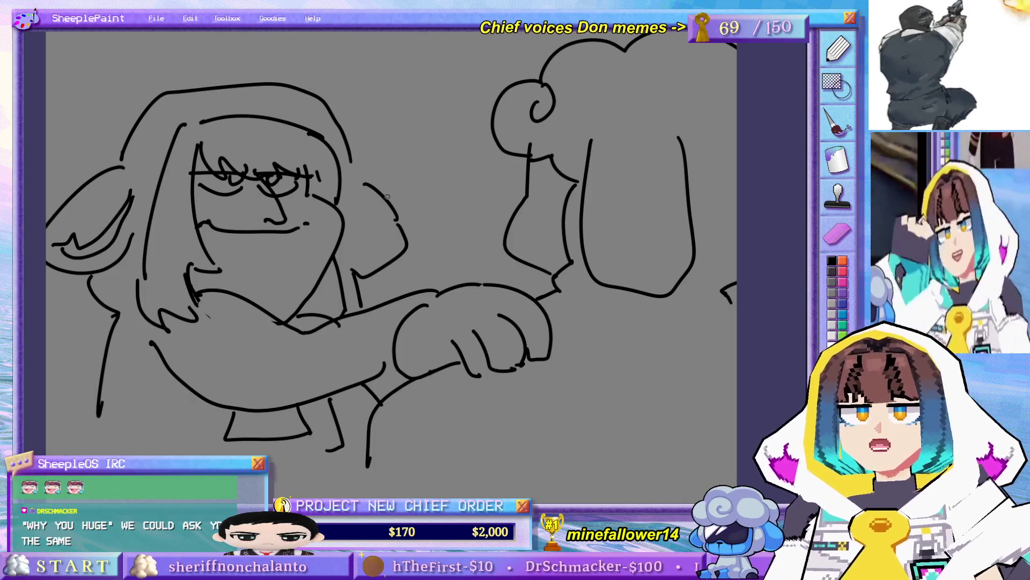
mouse_move(348, 200)
mouse_down()
mouse_move(383, 238)
mouse_move(405, 241)
mouse_move(395, 248)
mouse_up()
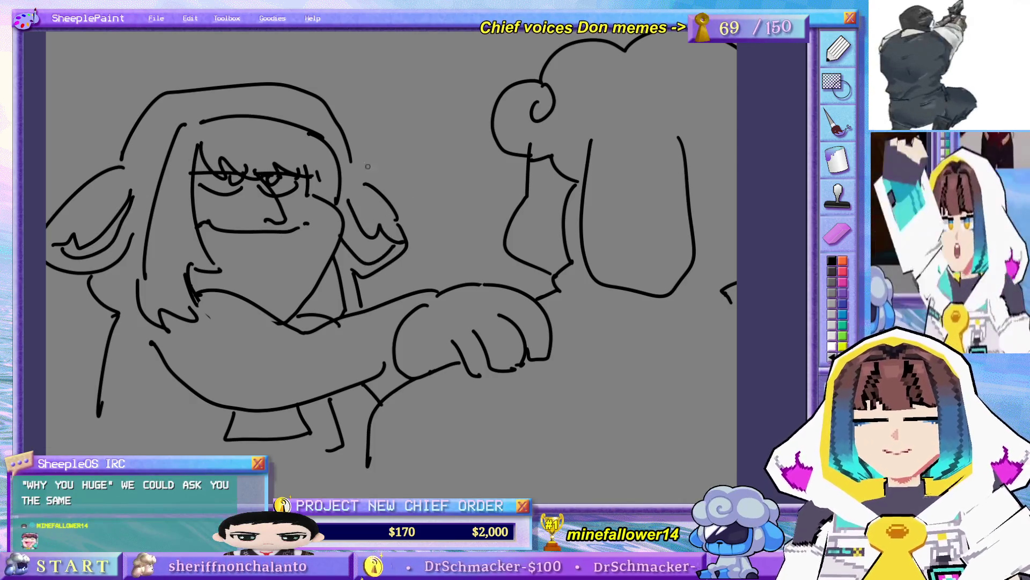
mouse_move(352, 171)
mouse_down()
mouse_move(407, 230)
mouse_move(381, 236)
mouse_up()
key(ctrl+z)
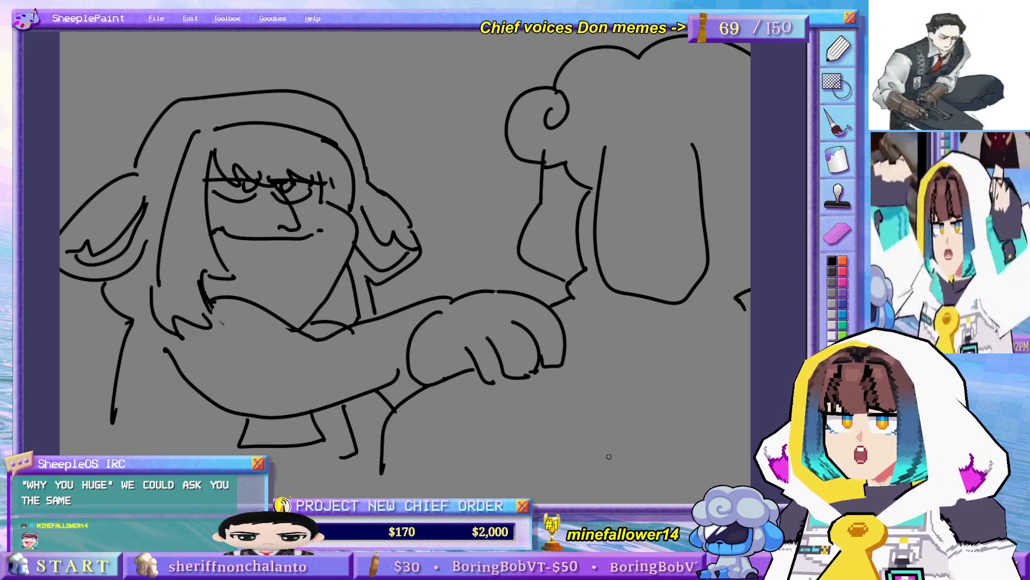
- Pan the canvas to recentre the view on the sketch
drag(281, 304, 432, 217)
drag(492, 201, 447, 225)
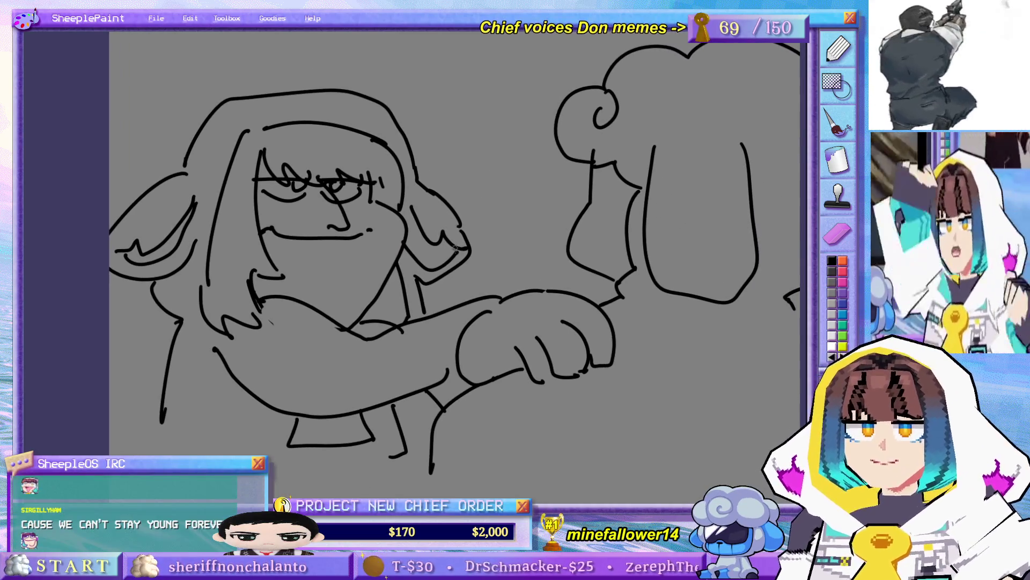
mouse_move(433, 252)
mouse_down()
mouse_move(460, 292)
mouse_move(455, 281)
mouse_up()
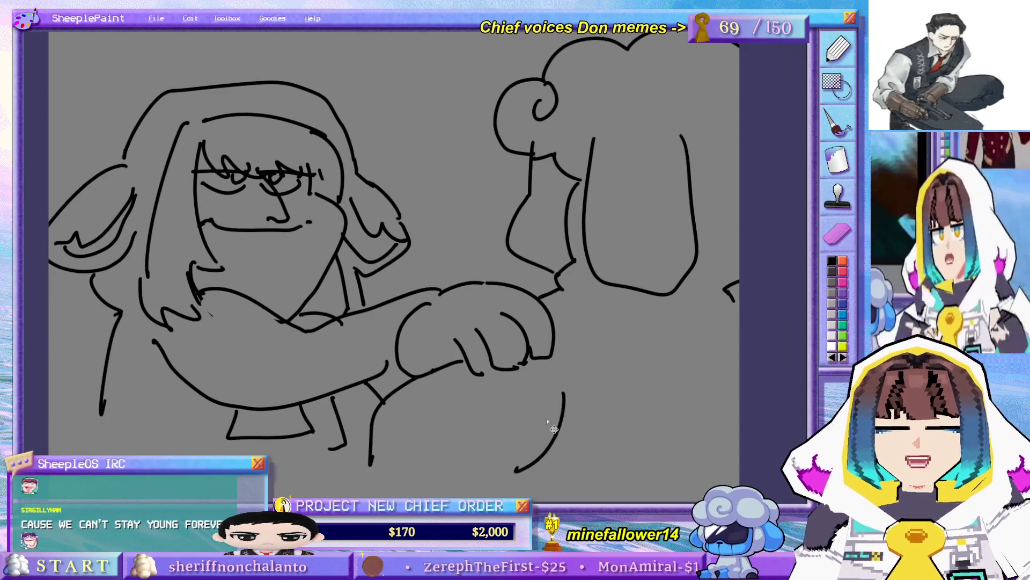
- Rough in the curved body lines beneath the outstretched paw
mouse_move(372, 409)
mouse_down()
mouse_move(364, 454)
mouse_move(381, 492)
mouse_up()
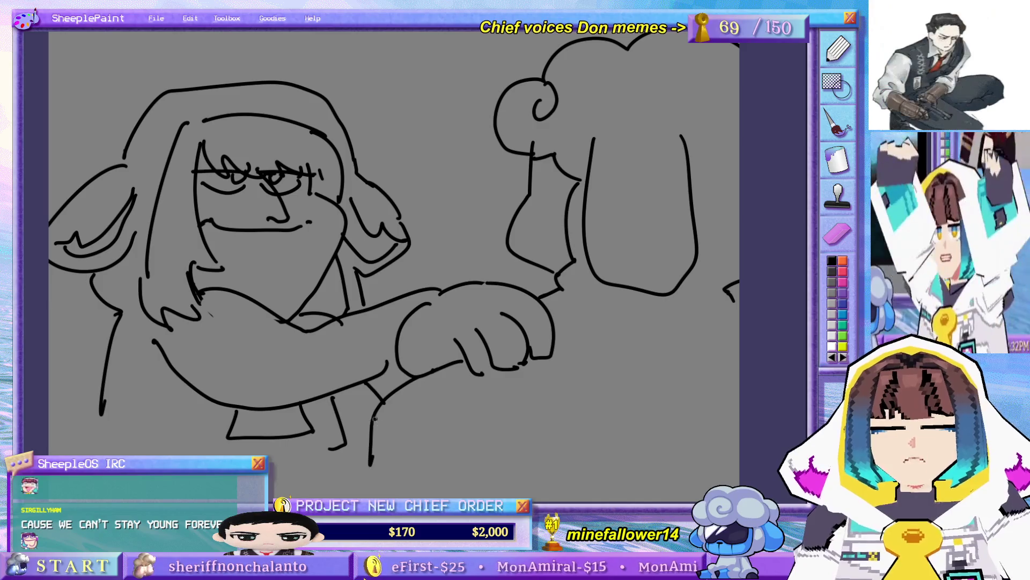
scroll(392, 396, down, 2)
drag(380, 406, 376, 429)
mouse_move(453, 311)
mouse_down()
mouse_move(425, 413)
mouse_move(467, 424)
mouse_move(409, 412)
mouse_up()
mouse_move(519, 308)
mouse_down()
mouse_move(572, 394)
mouse_move(534, 427)
mouse_up()
- Sketch the right character's side and arm lines, undoing and redrawing the mistaken strokes
drag(704, 217, 702, 268)
drag(698, 277, 647, 342)
key(ctrl+z)
key(ctrl+z)
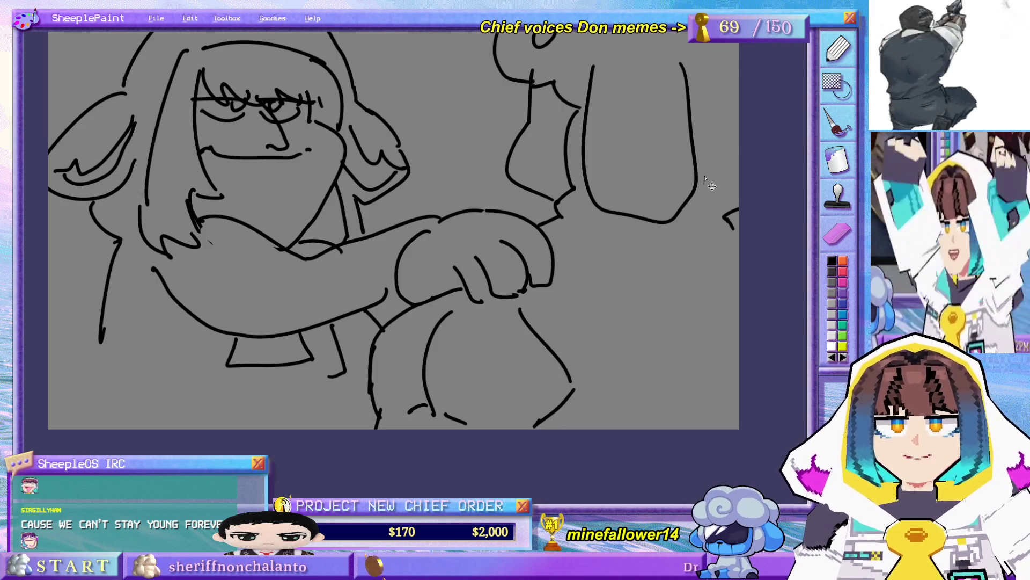
mouse_move(703, 212)
mouse_down()
mouse_move(703, 315)
mouse_move(668, 358)
mouse_up()
key(ctrl+z)
drag(672, 354, 714, 378)
drag(722, 375, 731, 406)
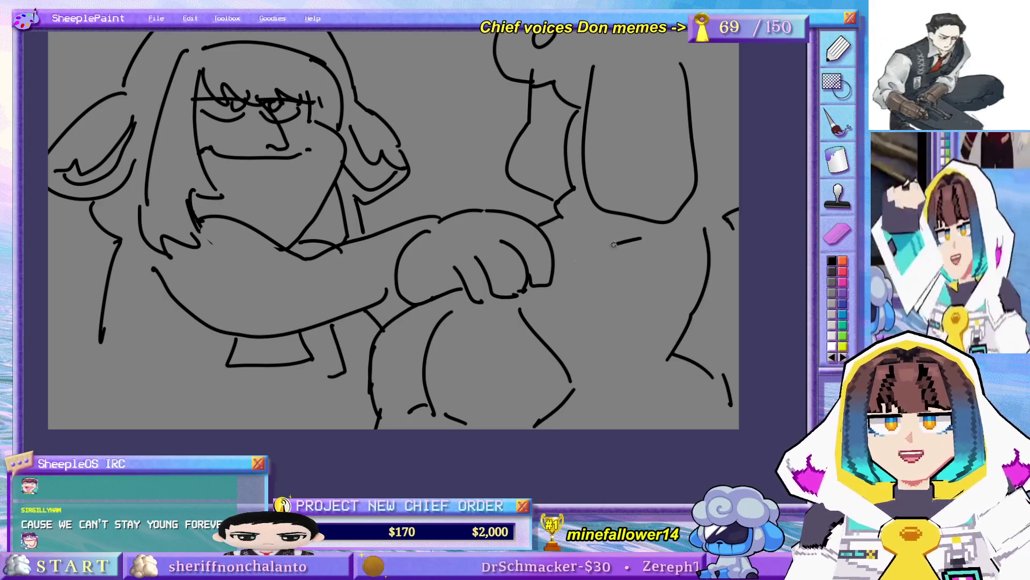
drag(641, 238, 517, 295)
drag(717, 246, 741, 310)
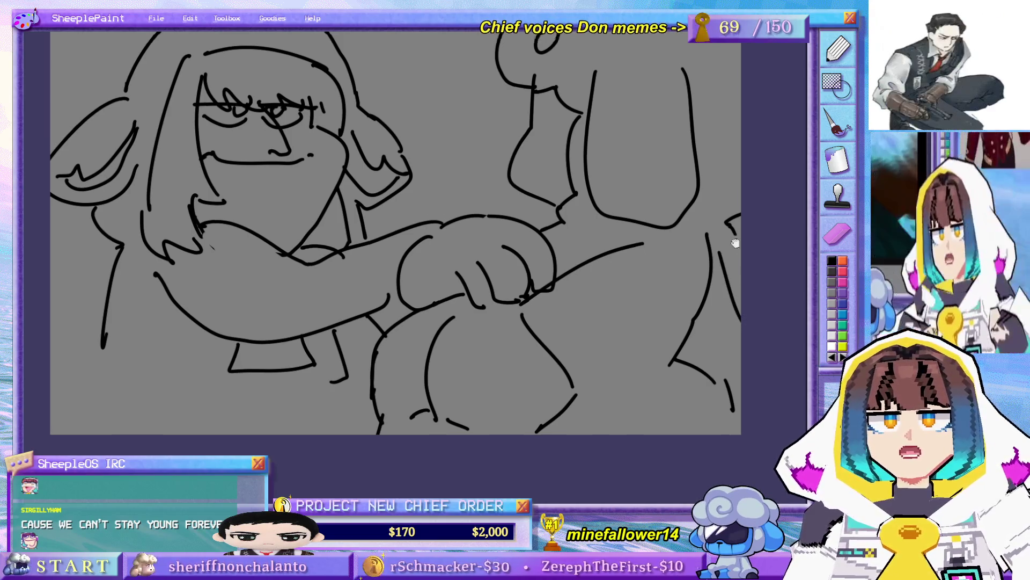
- Add short fold strokes on the lower body and outline the sunglasses' top between the heads
drag(731, 231, 770, 230)
scroll(639, 300, up, 3)
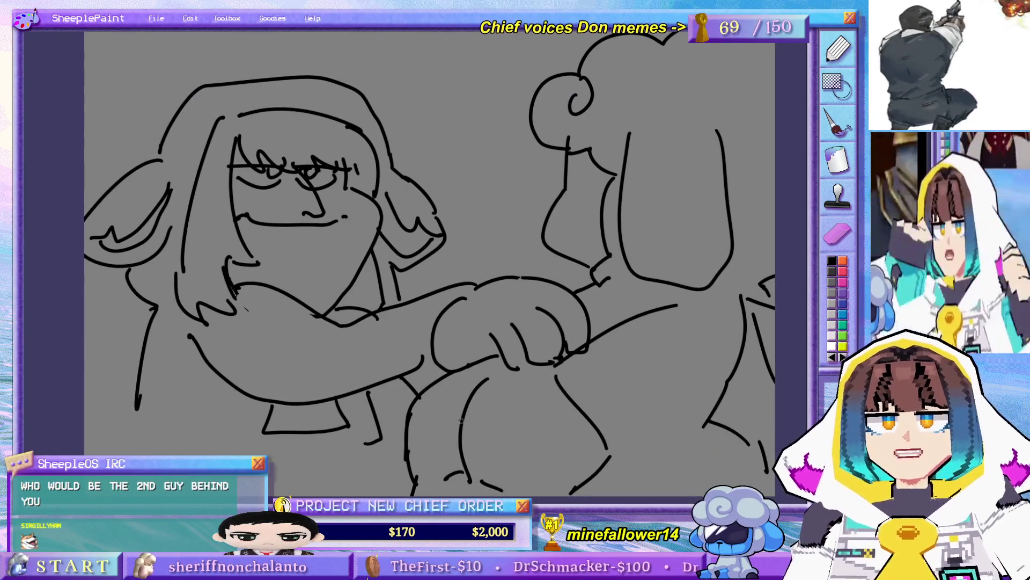
scroll(458, 427, down, 2)
drag(482, 375, 515, 442)
scroll(489, 440, up, 1)
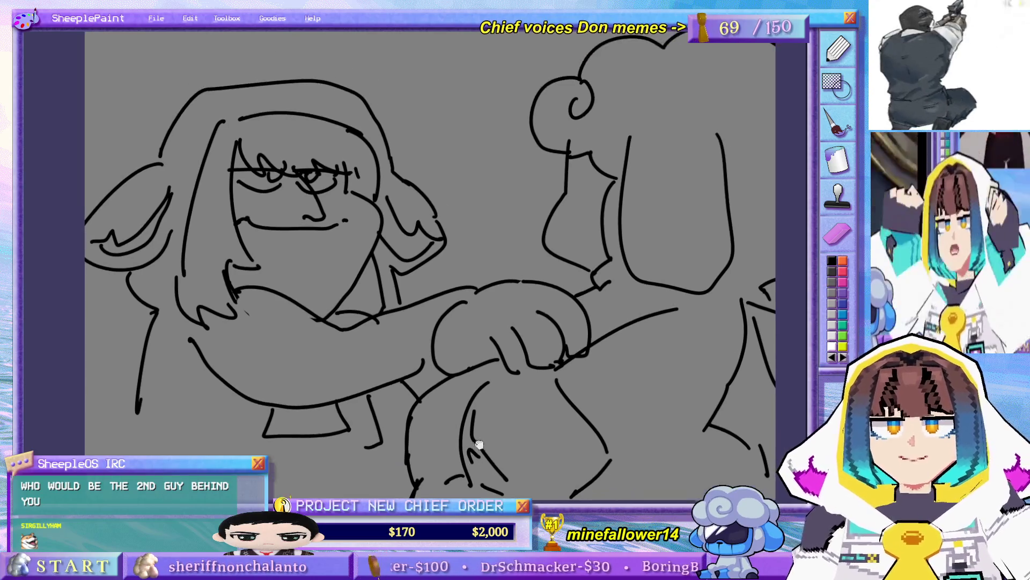
drag(463, 419, 480, 436)
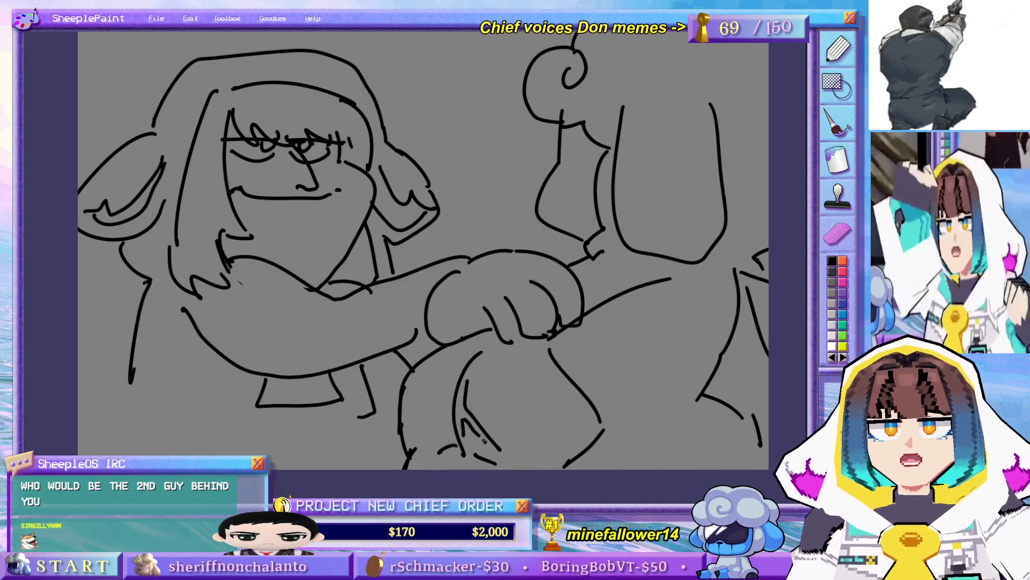
mouse_move(478, 329)
mouse_down()
mouse_move(492, 391)
mouse_move(526, 376)
mouse_up()
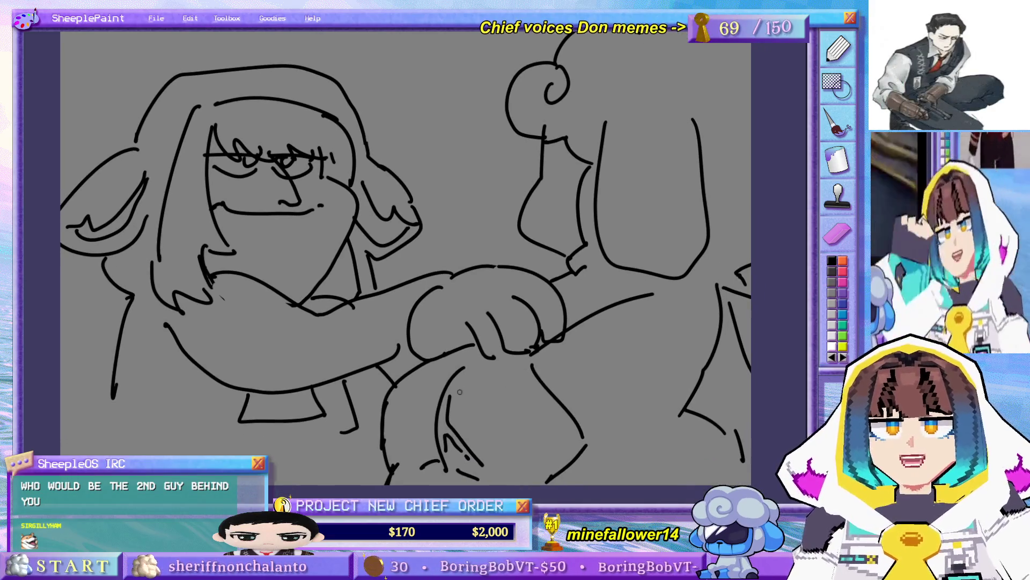
drag(490, 421, 518, 450)
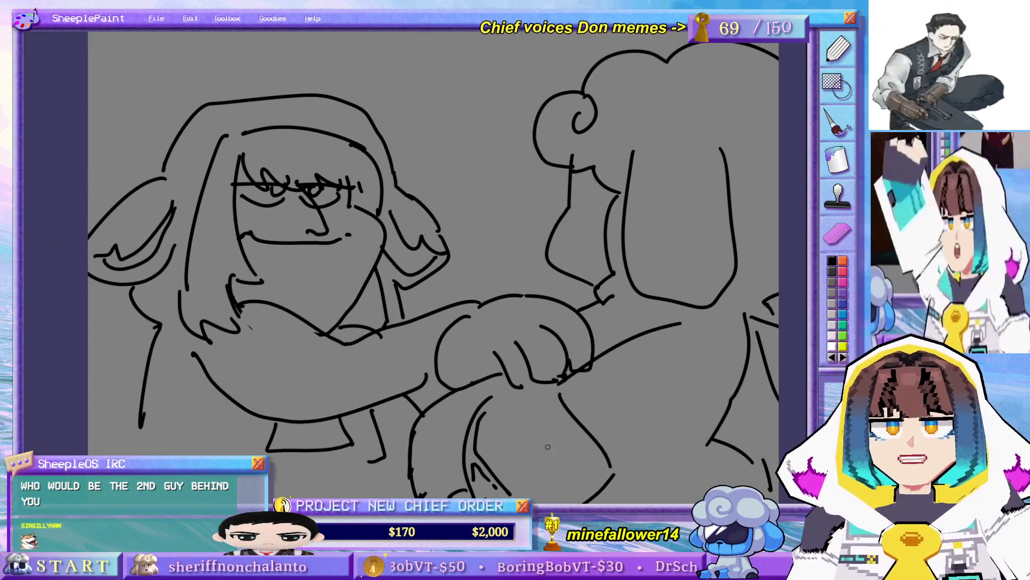
drag(406, 436, 404, 498)
drag(517, 425, 483, 414)
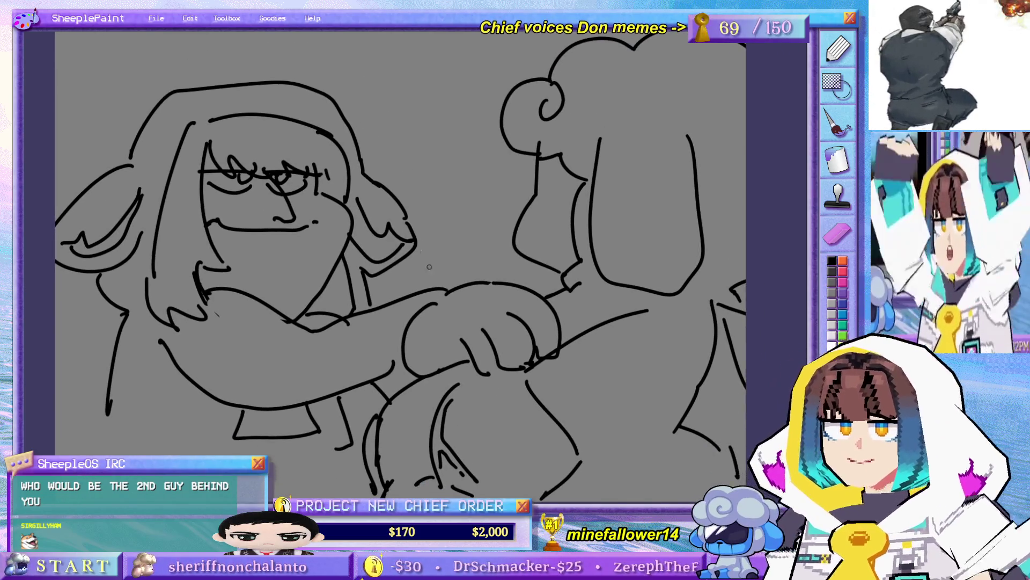
mouse_move(403, 170)
mouse_down()
mouse_move(498, 176)
mouse_move(407, 202)
mouse_move(501, 188)
mouse_up()
- Outline the sunglasses frame with its sides, bridge and bottom edge
drag(422, 211, 421, 230)
drag(481, 207, 480, 235)
drag(444, 204, 460, 205)
mouse_move(451, 205)
mouse_down()
mouse_move(450, 222)
mouse_move(491, 234)
mouse_up()
drag(505, 200, 493, 235)
drag(505, 169, 503, 199)
- Sketch the curly hair, face sides, cheek and nose around the sunglasses
mouse_move(439, 117)
mouse_down()
mouse_move(461, 169)
mouse_move(465, 145)
mouse_up()
mouse_move(429, 99)
mouse_down()
mouse_move(502, 102)
mouse_move(370, 110)
mouse_move(378, 180)
mouse_up()
key(ctrl+z)
drag(432, 153, 388, 199)
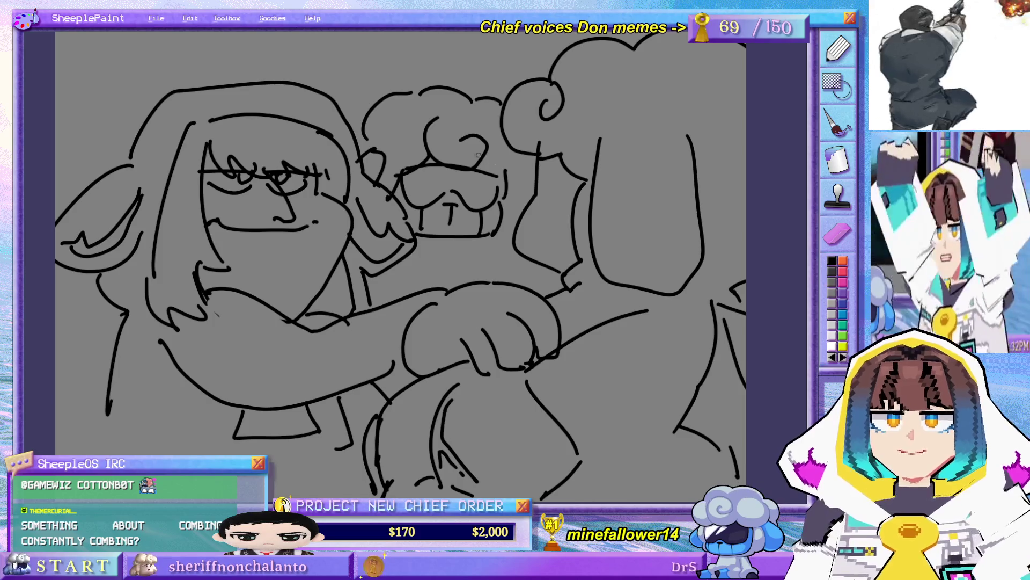
drag(487, 164, 518, 192)
drag(521, 195, 504, 228)
drag(526, 179, 537, 193)
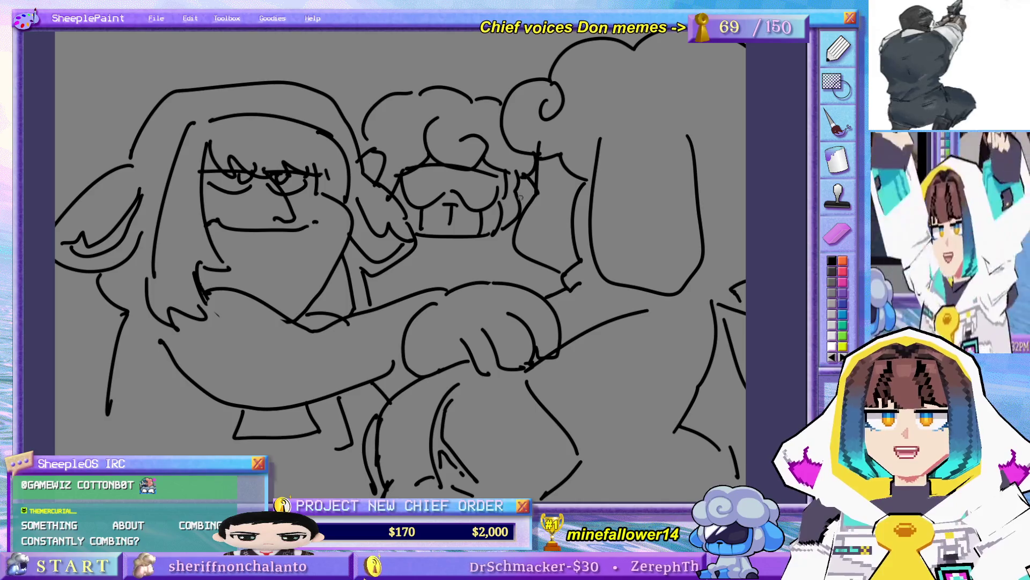
mouse_move(466, 245)
mouse_down()
mouse_move(475, 271)
mouse_move(490, 261)
mouse_move(492, 279)
mouse_up()
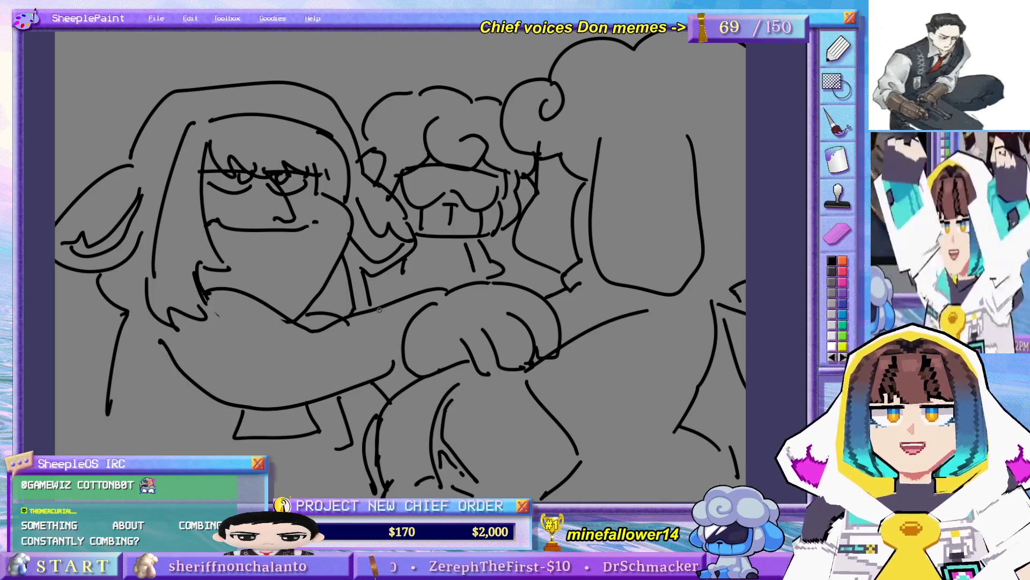
- Add small mouth strokes under the glasses, undoing the misplaced and stray ones
drag(384, 319, 445, 314)
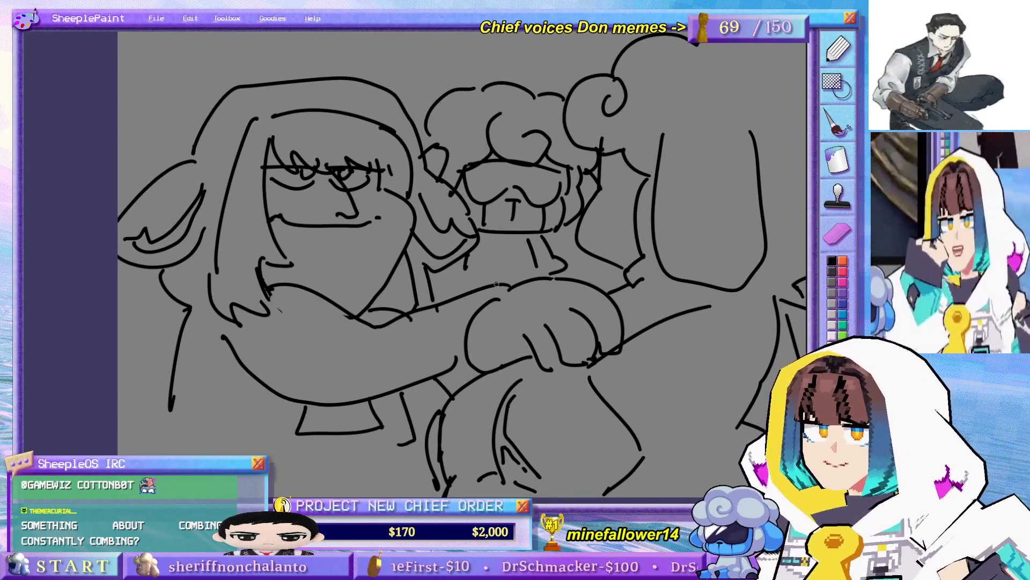
drag(528, 341, 513, 335)
mouse_move(443, 234)
mouse_down()
mouse_move(452, 259)
mouse_move(439, 271)
mouse_move(464, 286)
mouse_up()
key(ctrl+z)
drag(500, 203, 505, 214)
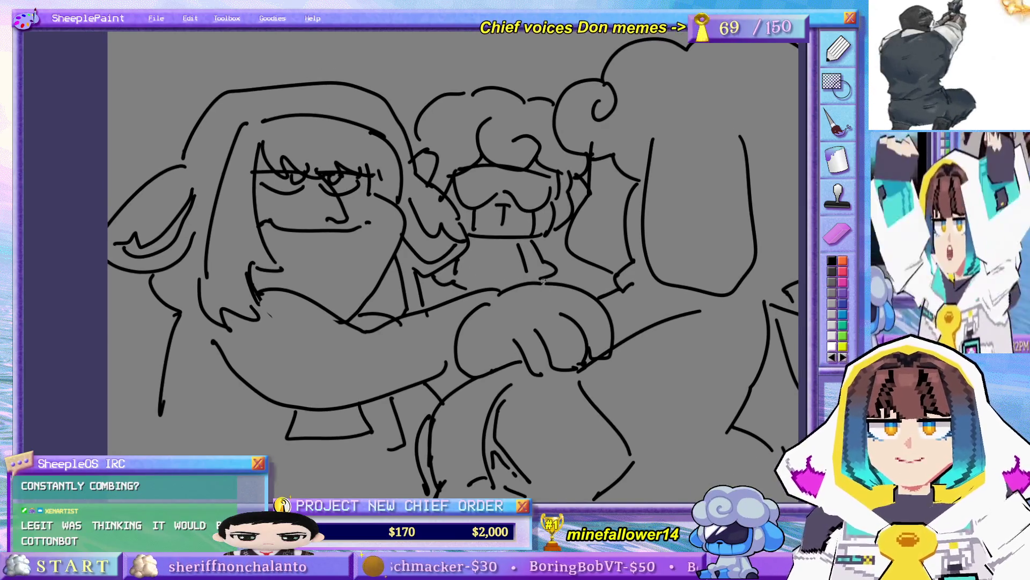
drag(430, 276, 446, 288)
key(ctrl+z)
- Scribble both sunglasses lenses solid black and connect the hair edge to the left lens
drag(476, 182, 486, 202)
drag(488, 166, 531, 209)
mouse_move(518, 171)
mouse_down()
mouse_move(537, 206)
mouse_move(542, 180)
mouse_move(555, 181)
mouse_up()
mouse_move(457, 171)
mouse_down()
mouse_move(481, 200)
mouse_move(467, 204)
mouse_up()
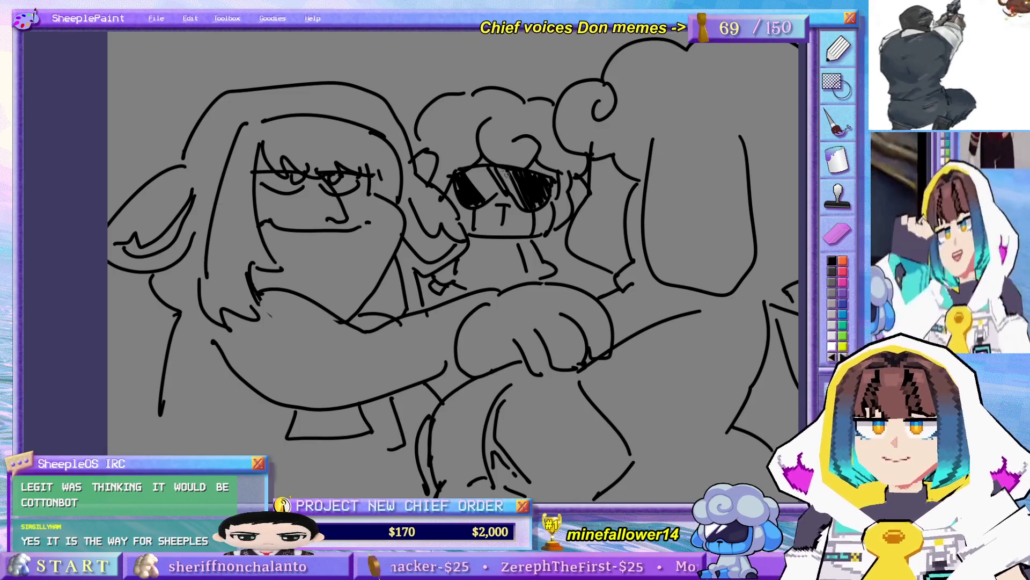
drag(510, 167, 530, 205)
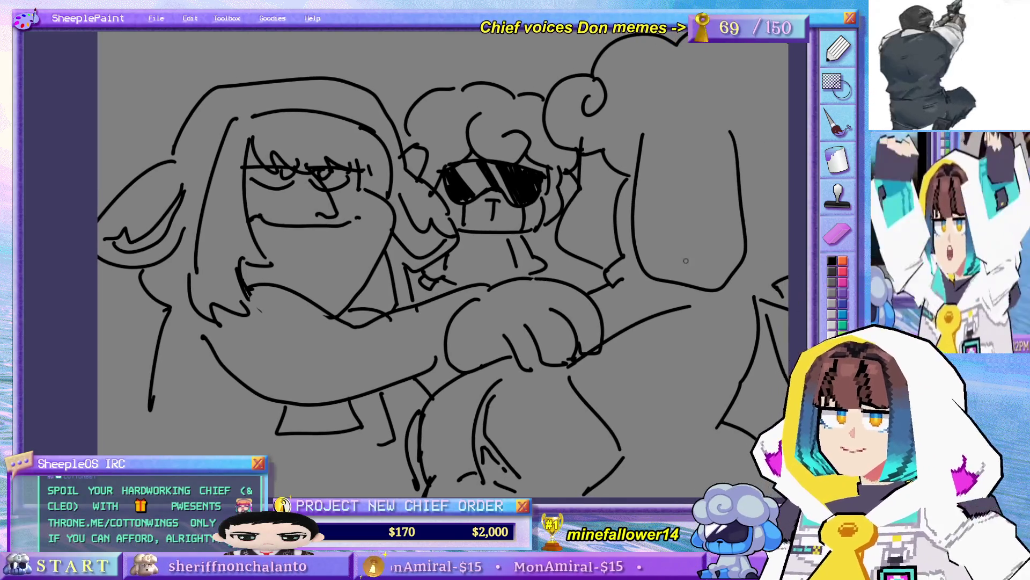
drag(659, 277, 654, 271)
mouse_move(449, 160)
mouse_down()
mouse_move(457, 180)
mouse_move(468, 174)
mouse_up()
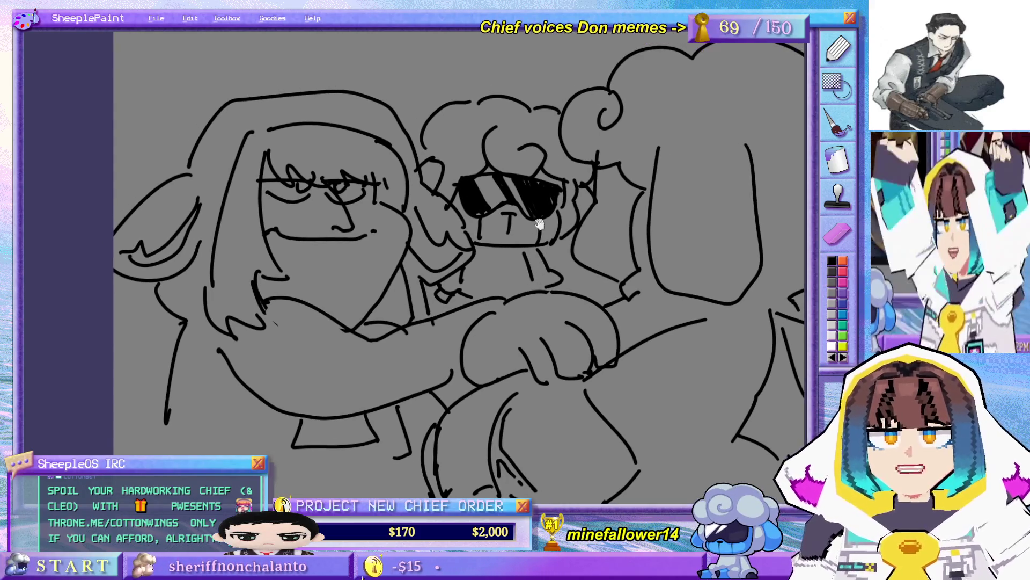
mouse_move(563, 184)
mouse_down()
mouse_move(561, 199)
mouse_move(562, 161)
mouse_move(523, 154)
mouse_up()
mouse_move(443, 159)
mouse_down()
mouse_move(490, 285)
mouse_move(118, 440)
mouse_up()
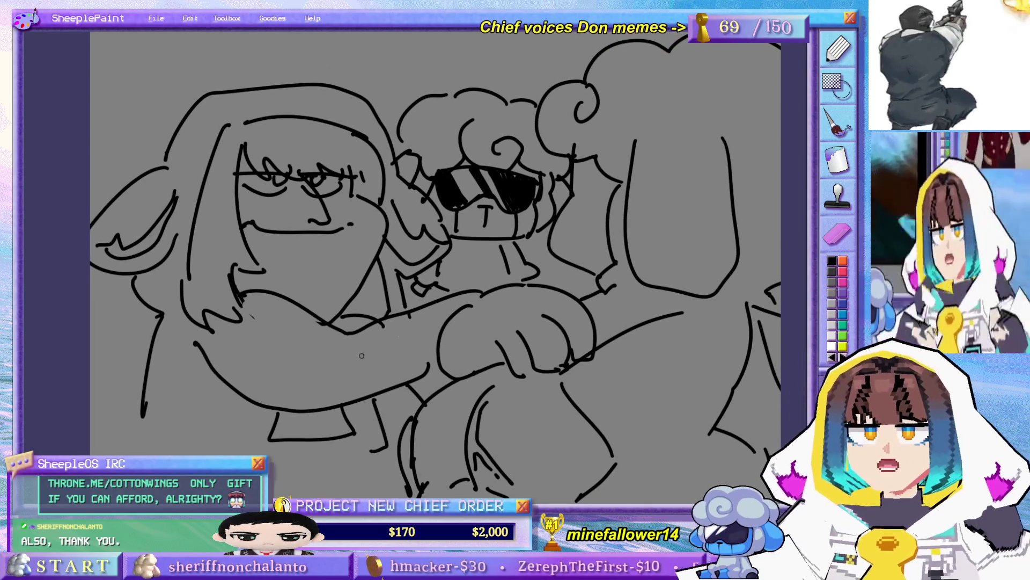
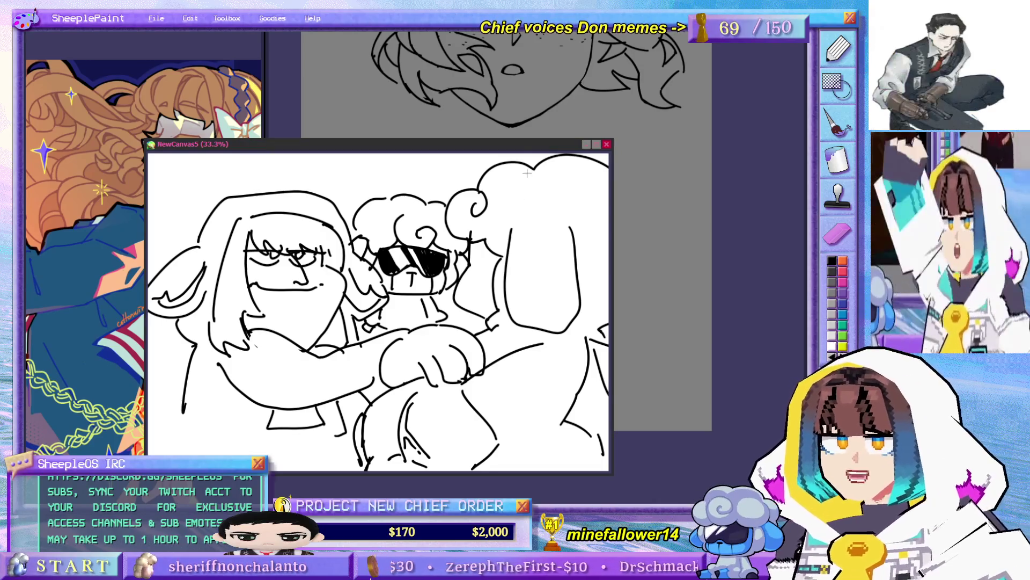
- Move the NewCanvas5 sketch window aside and undo an accidental paste, leaving only the head drawing
drag(553, 150, 701, 58)
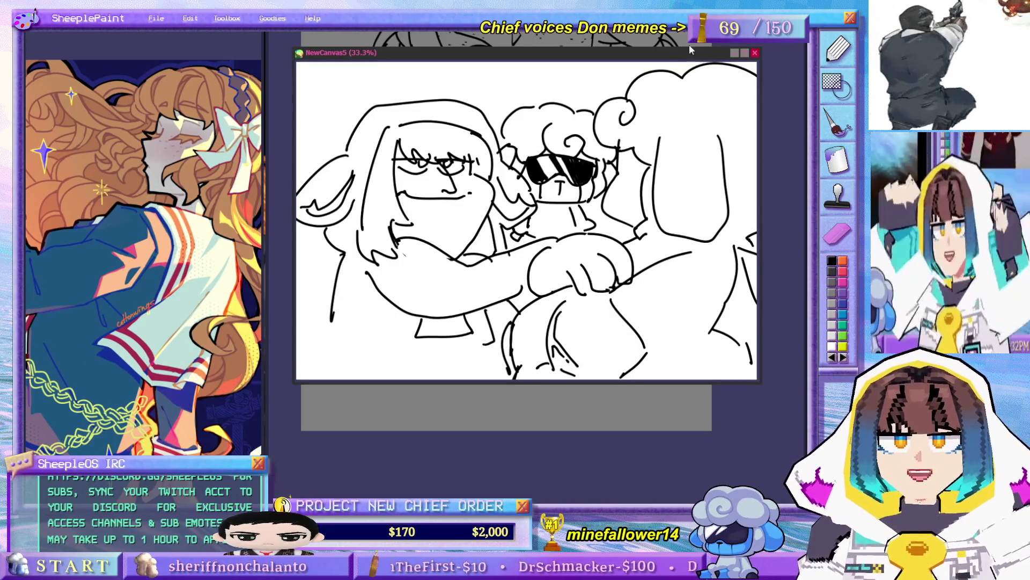
click(755, 52)
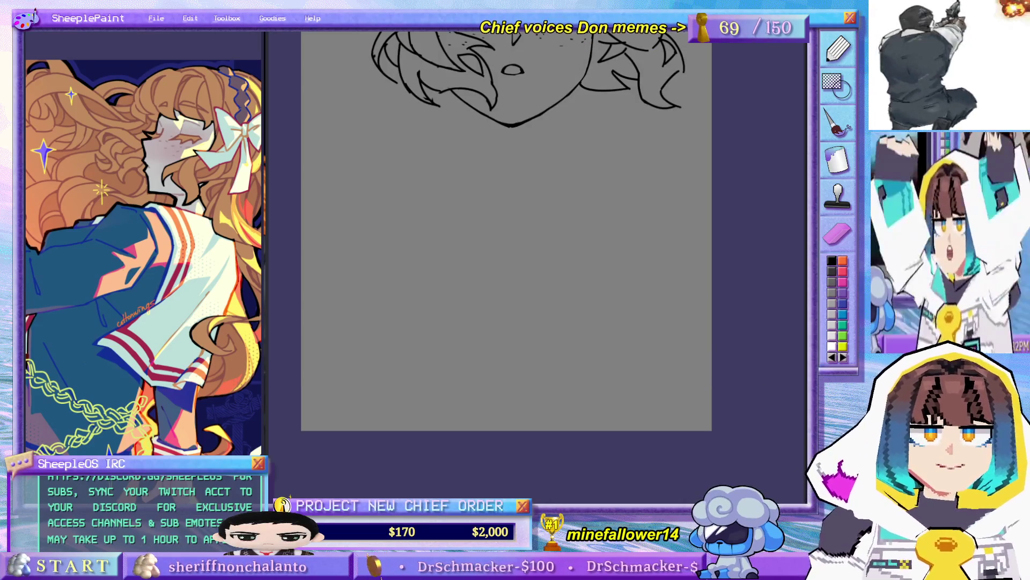
key(ctrl+v)
scroll(602, 328, up, 1)
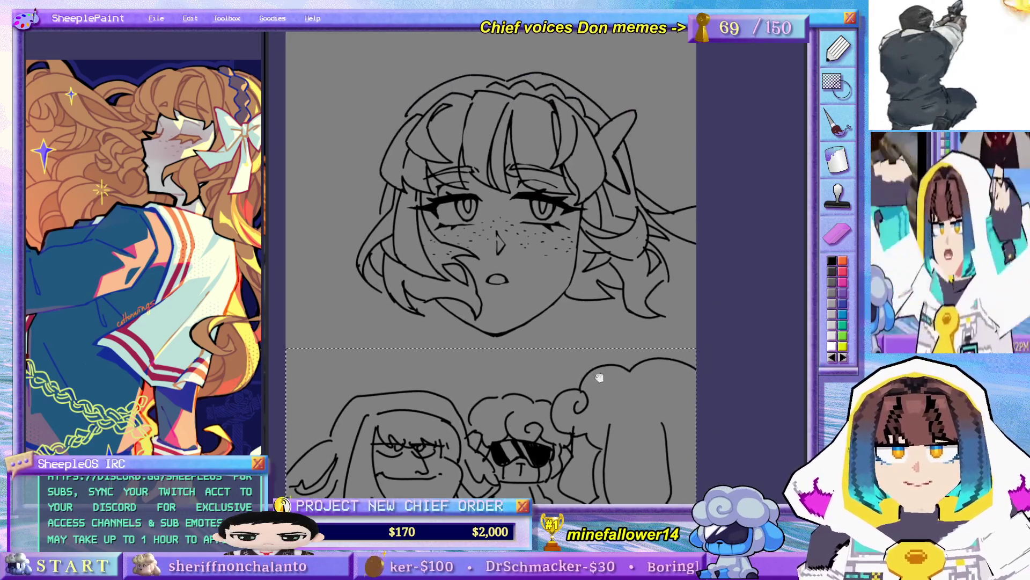
scroll(611, 241, down, 3)
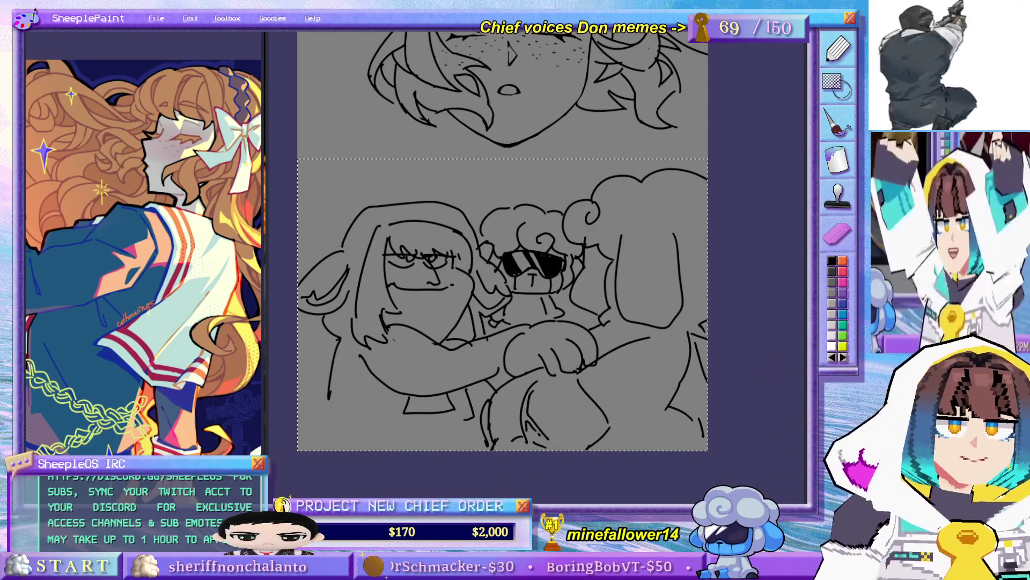
scroll(646, 230, up, 1)
scroll(678, 194, up, 1)
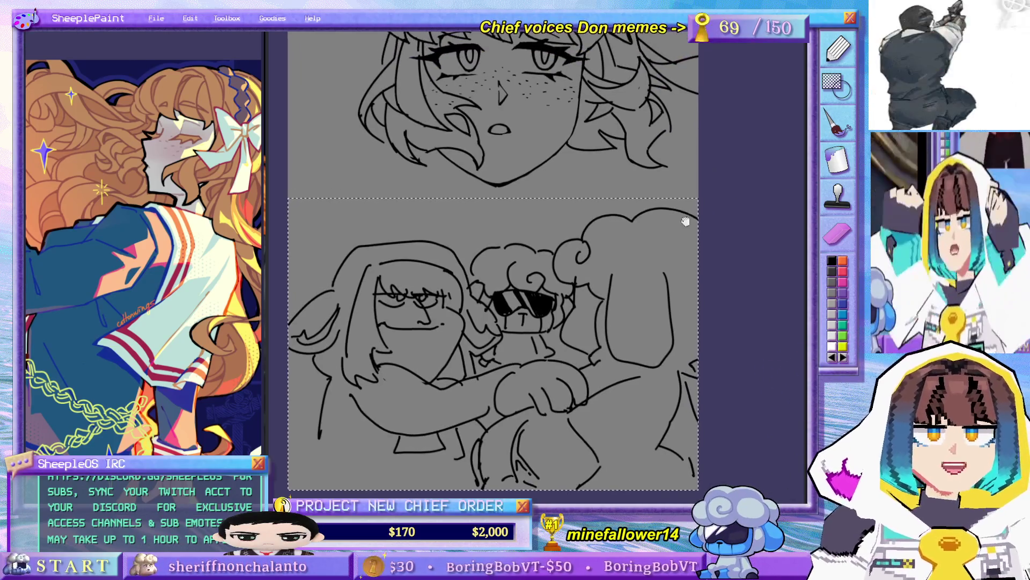
key(ctrl+z)
scroll(670, 242, up, 5)
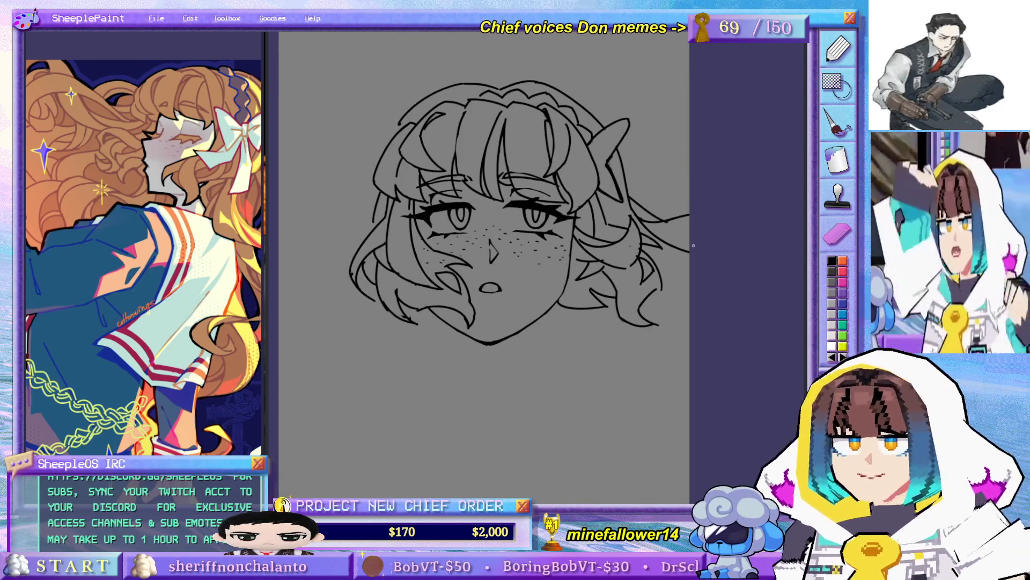
scroll(533, 328, up, 2)
scroll(499, 269, down, 5)
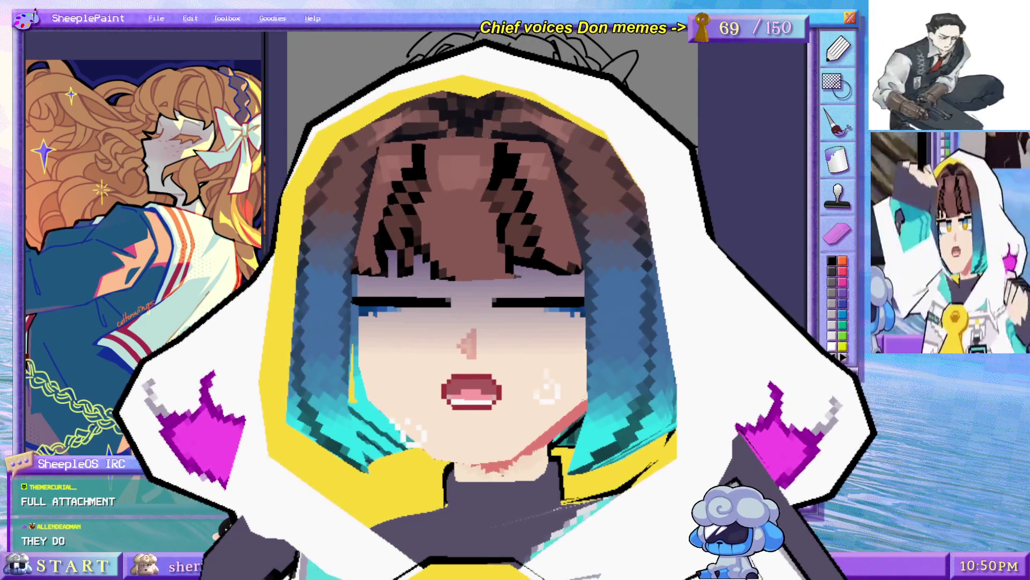
key(alt+Tab)
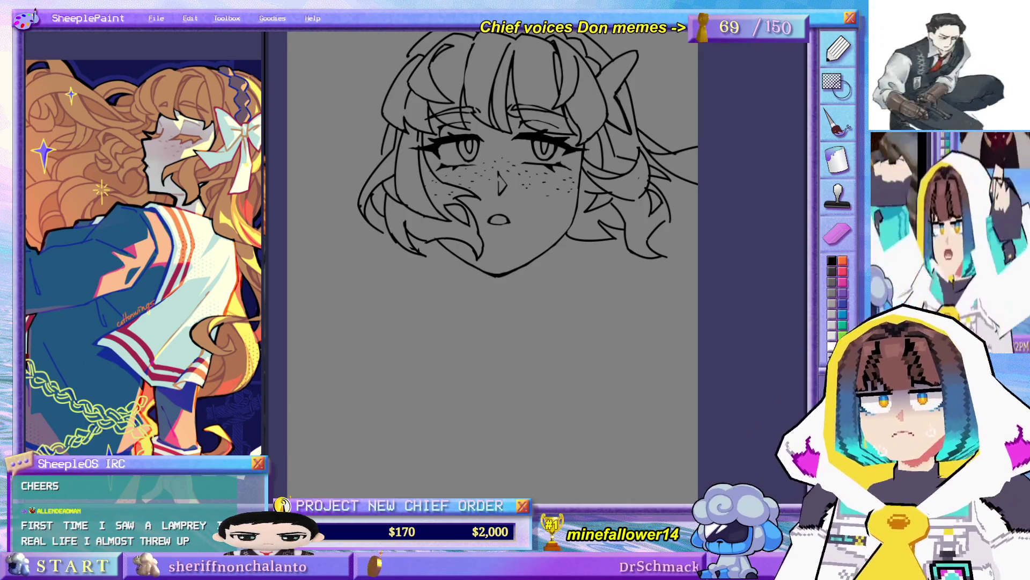
key(alt+Tab)
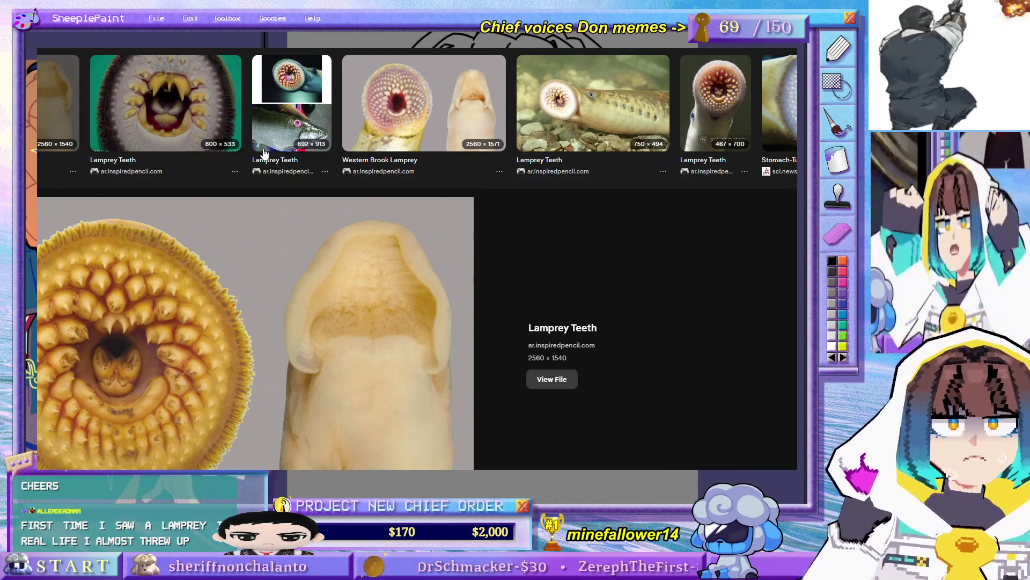
click(202, 146)
scroll(639, 290, down, 1)
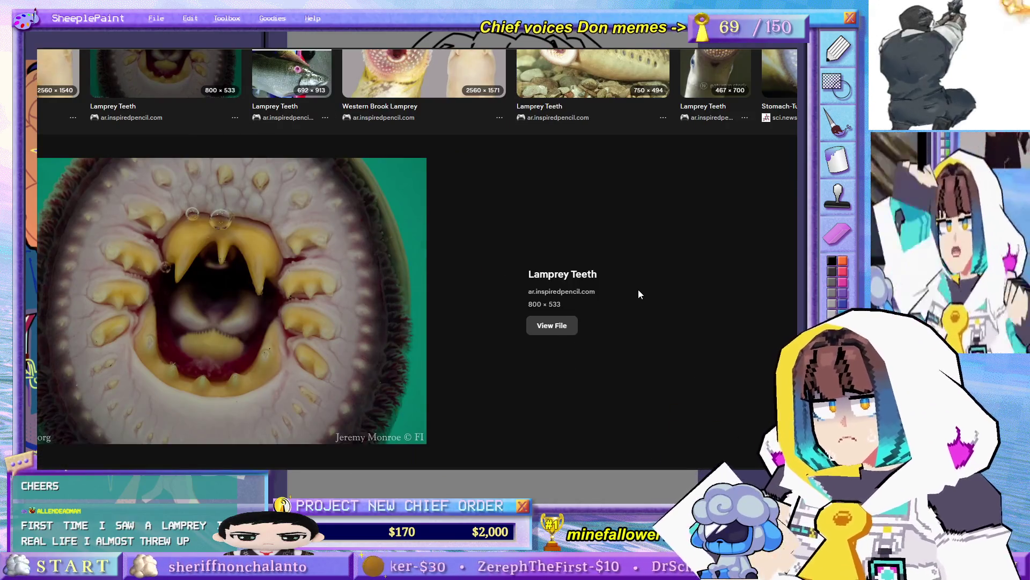
scroll(639, 294, up, 1)
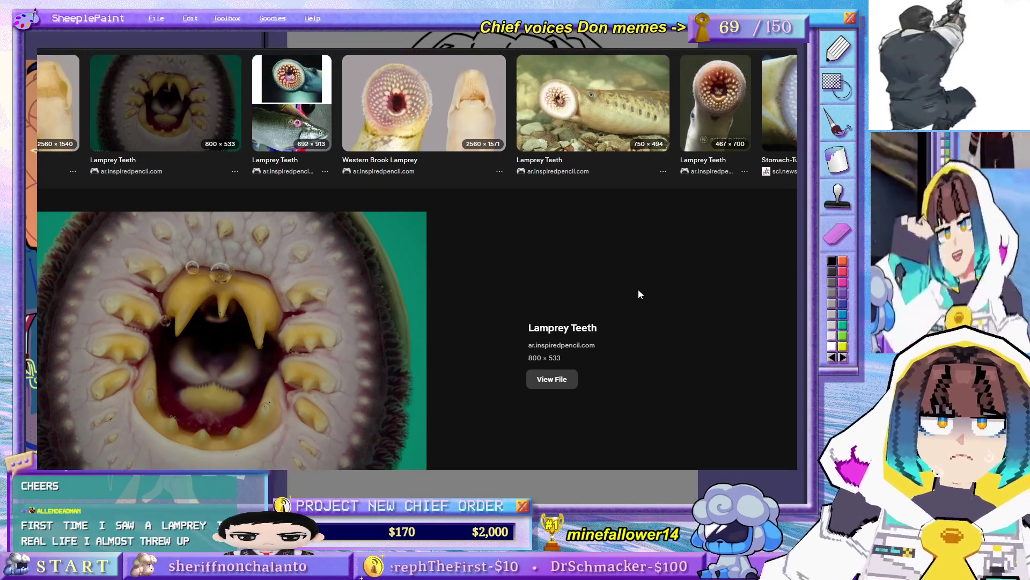
click(779, 102)
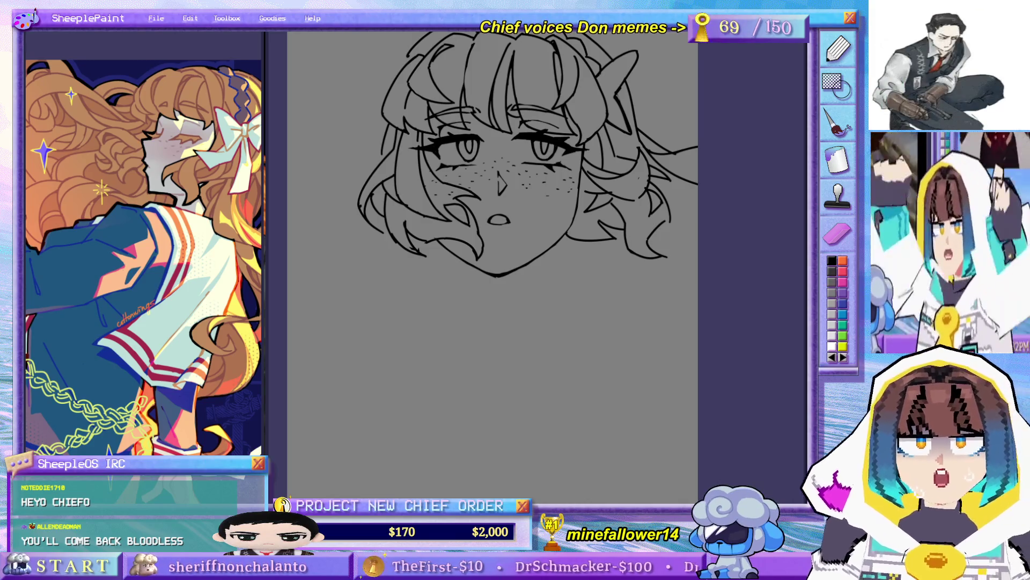
key(alt+Tab)
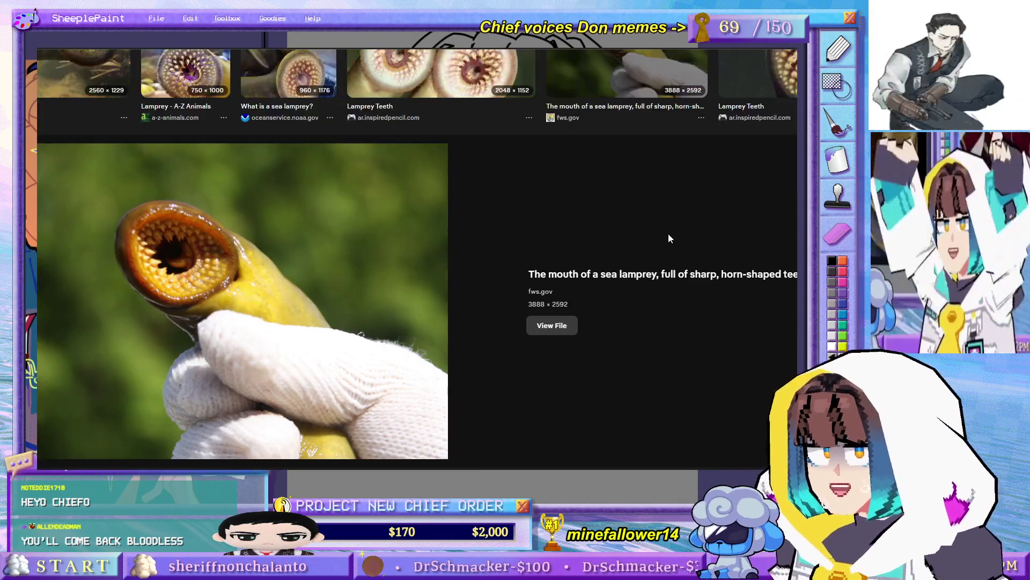
scroll(316, 252, down, 2)
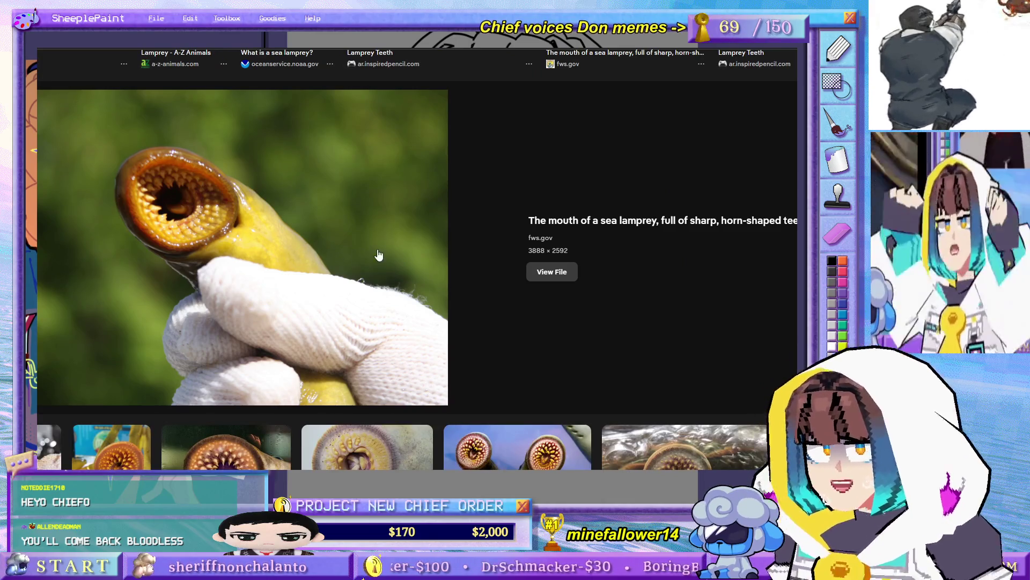
key(alt+Tab)
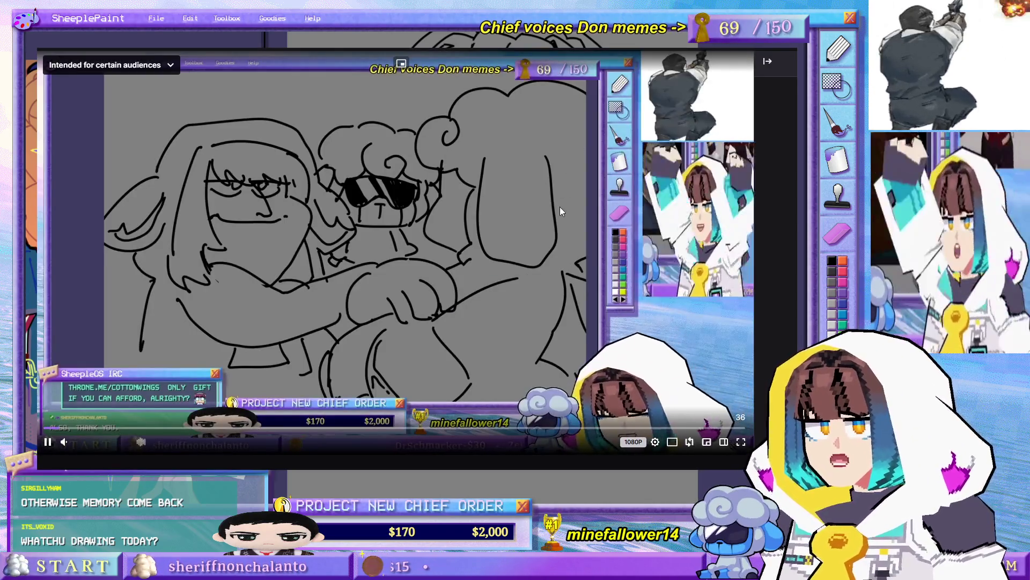
- Pause the clip playing in the browser's video player
scroll(132, 395, down, 5)
scroll(132, 395, up, 5)
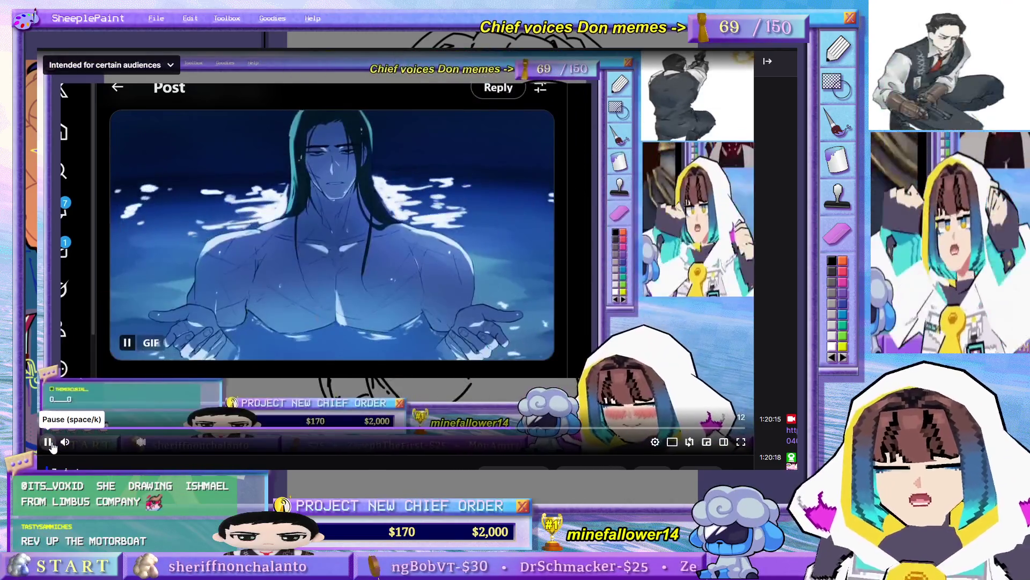
click(49, 443)
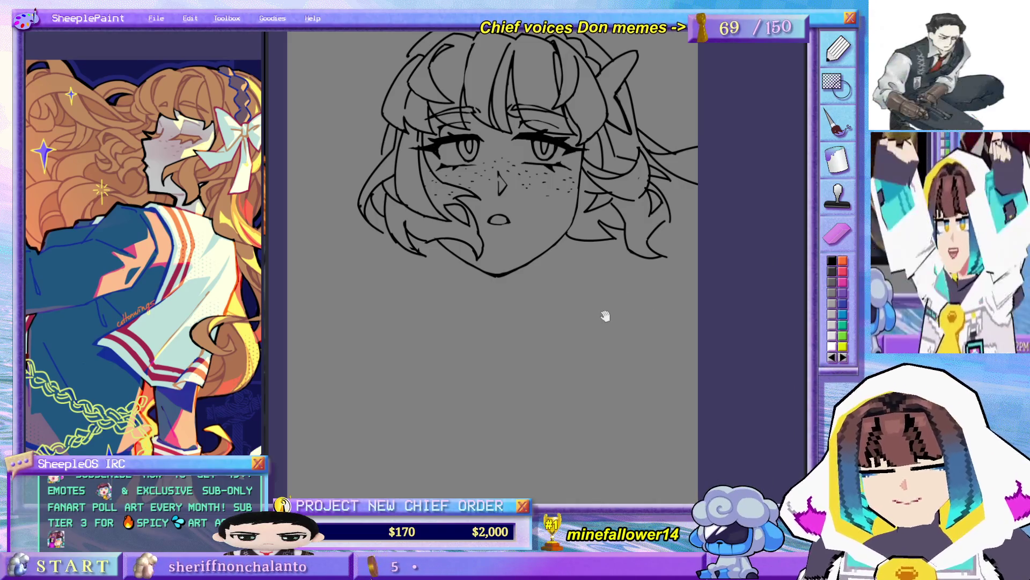
- Zoom in on the girl's face, restoring the line art with Ctrl+Z after an accidental Delete
scroll(558, 278, down, 4)
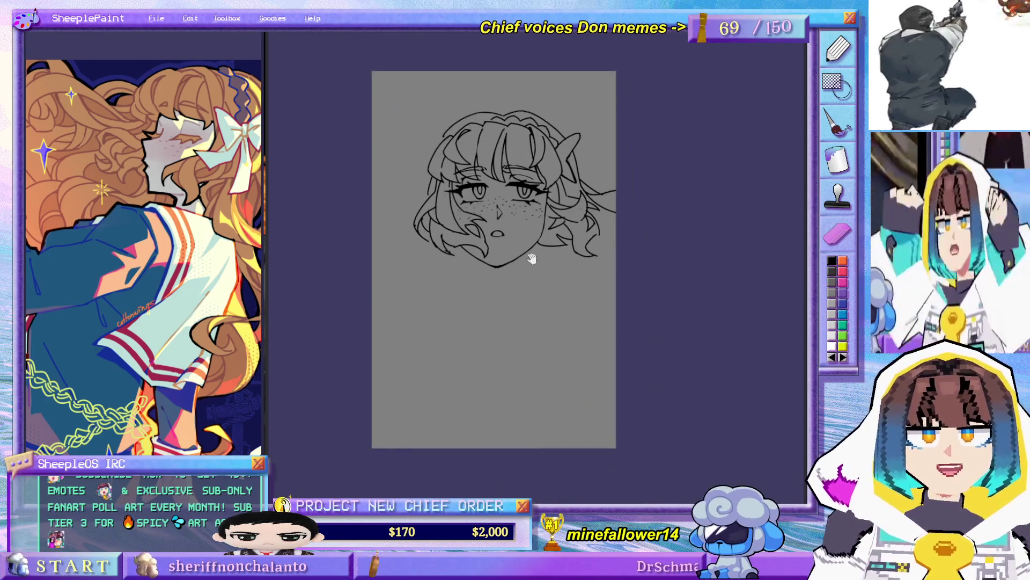
scroll(523, 258, up, 2)
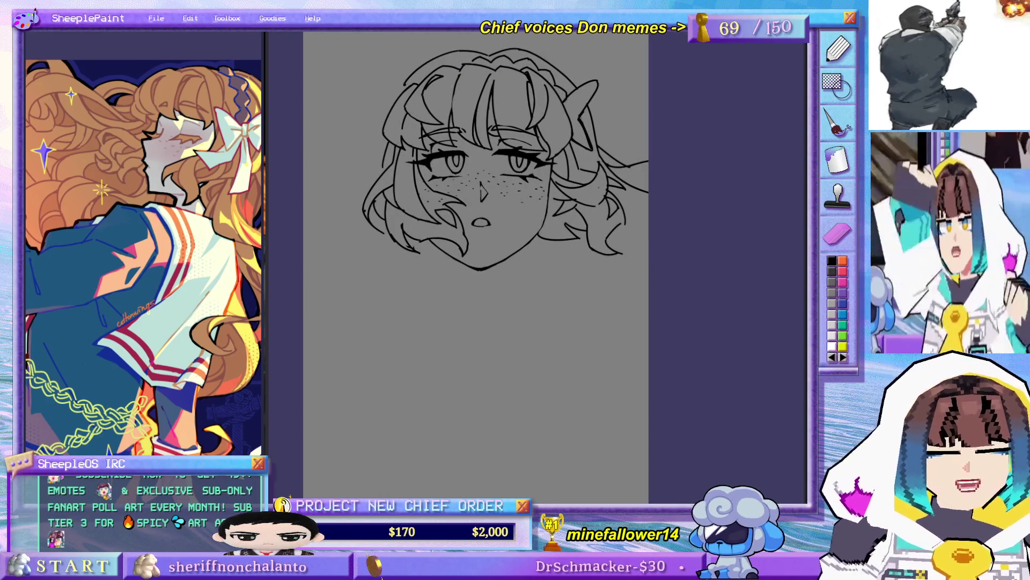
scroll(561, 215, down, 1)
scroll(668, 167, up, 1)
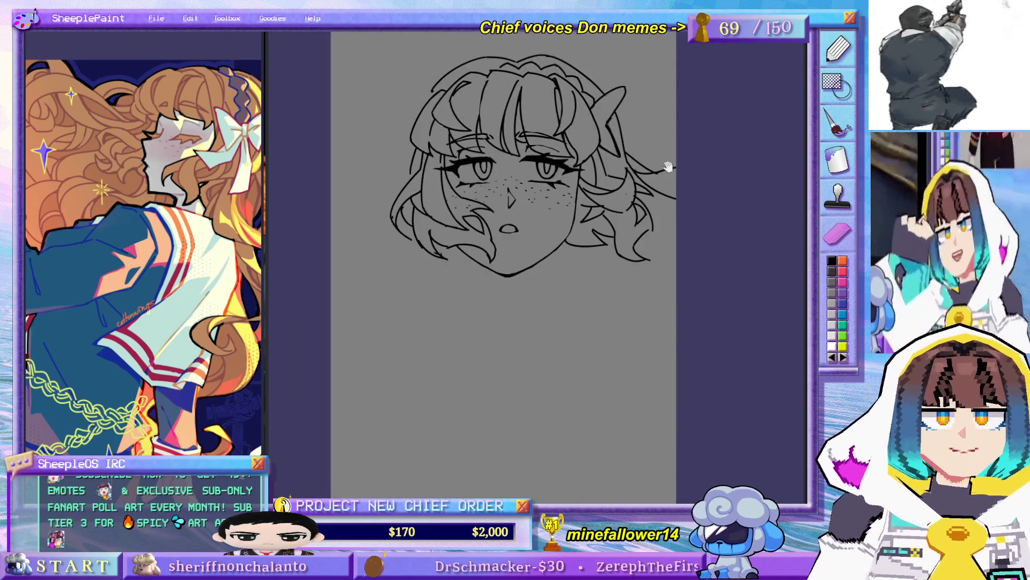
key(Delete)
key(ctrl+z)
scroll(720, 288, down, 3)
scroll(694, 275, up, 2)
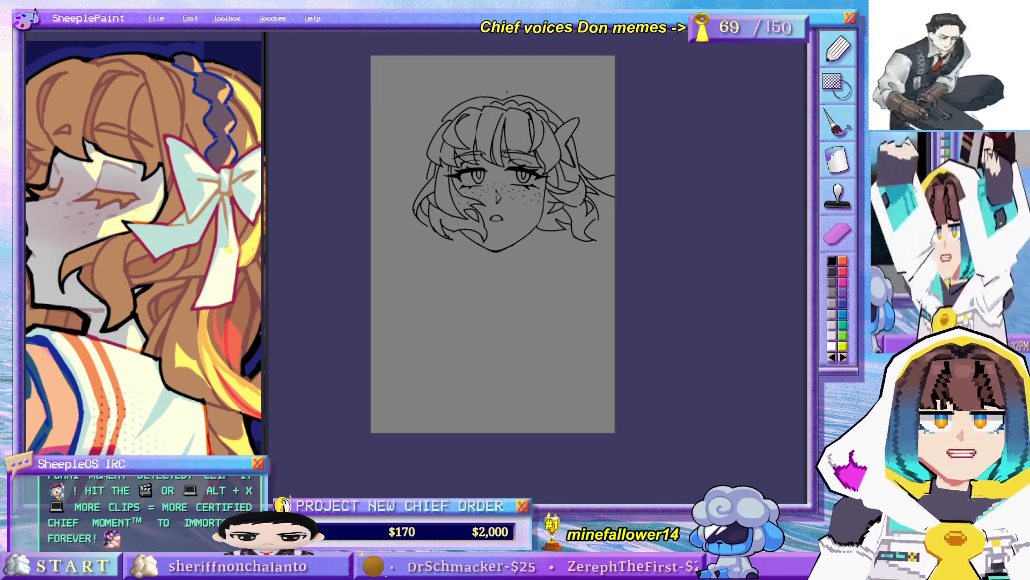
scroll(511, 84, up, 5)
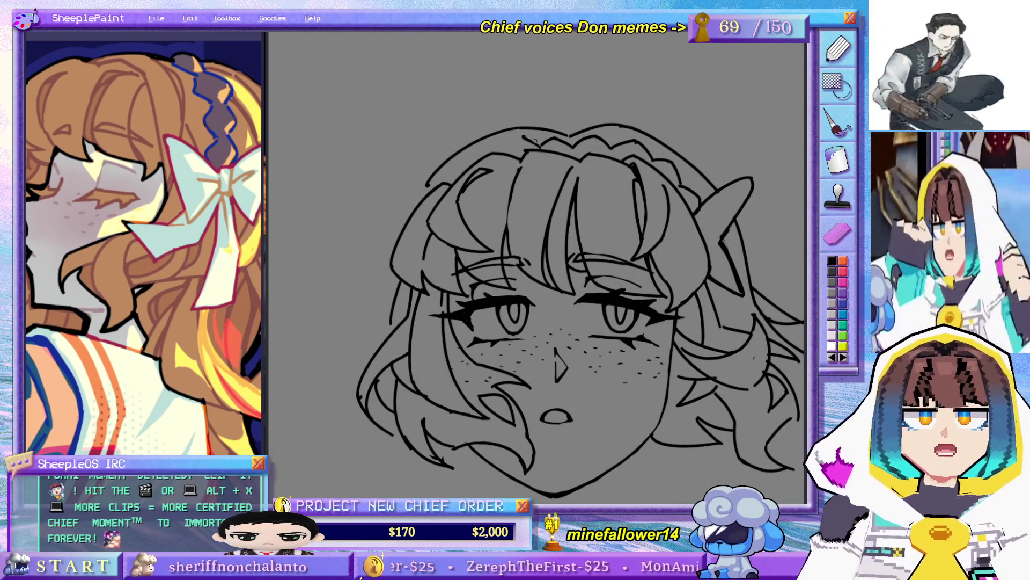
- Add a short stroke atop the hair and a hair strand on the left of the head
drag(523, 140, 541, 145)
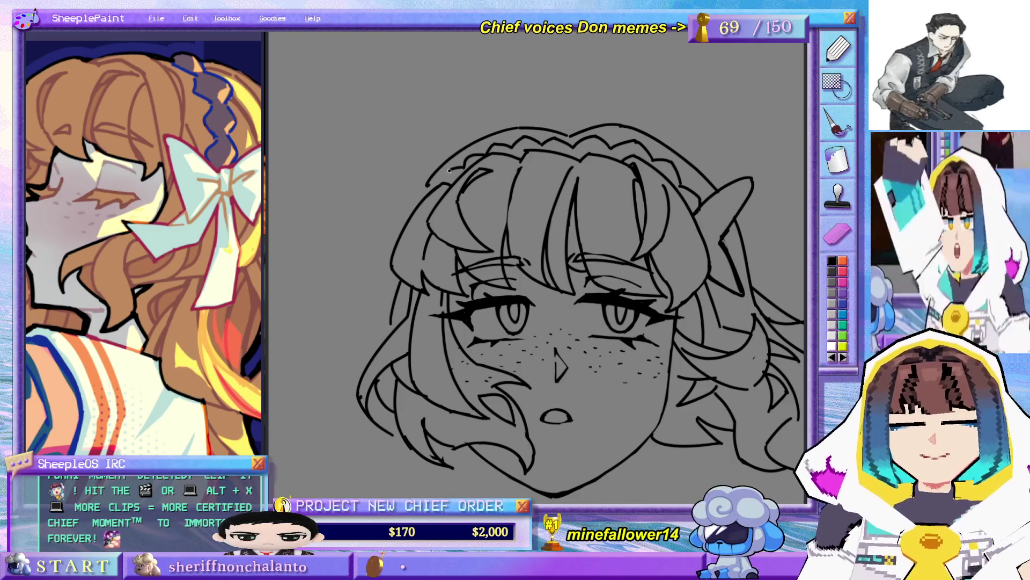
drag(572, 249, 507, 236)
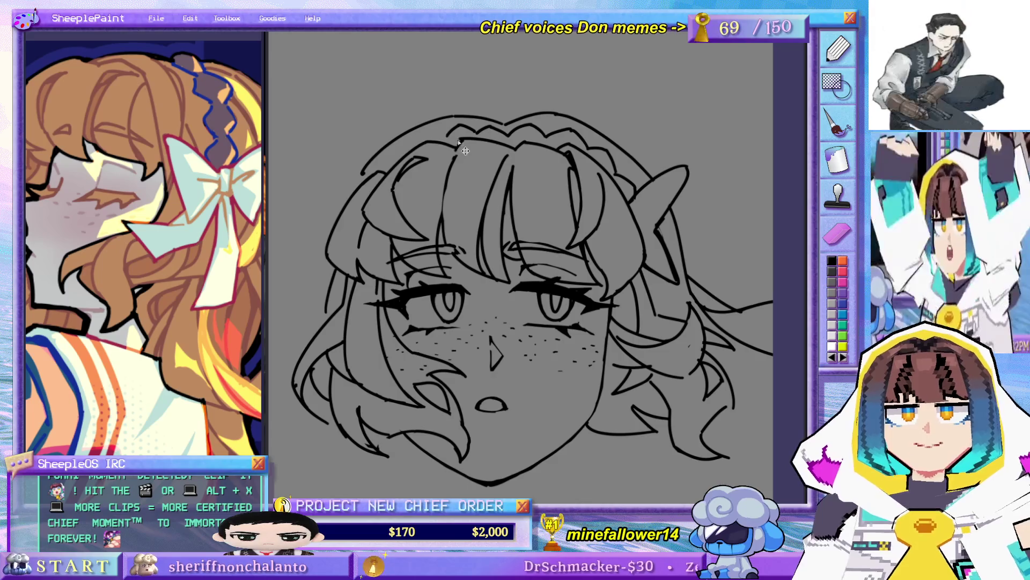
mouse_move(446, 179)
mouse_down()
mouse_move(476, 180)
mouse_move(462, 132)
mouse_up()
key(ctrl+minus)
key(ctrl+minus)
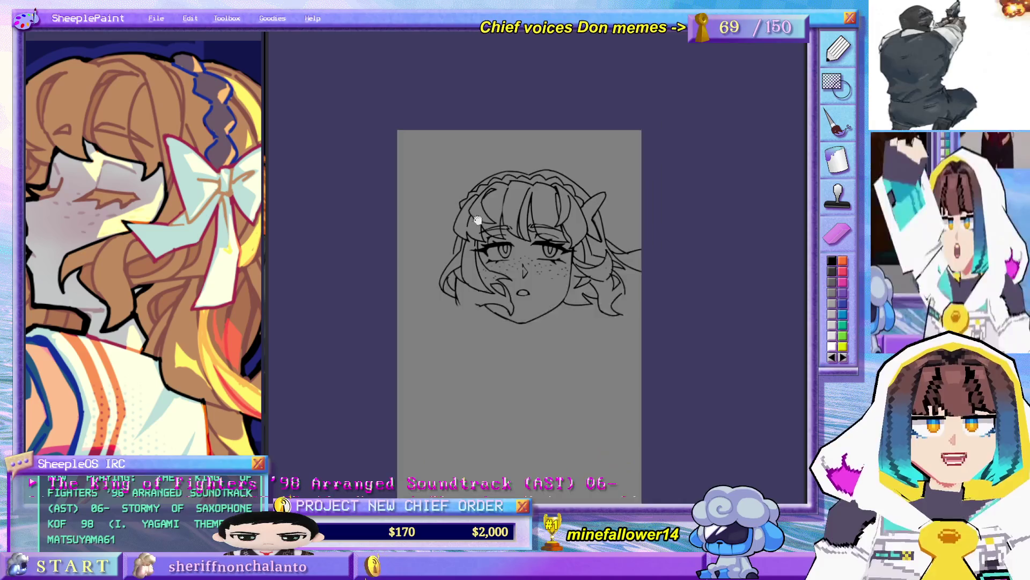
drag(470, 205, 462, 247)
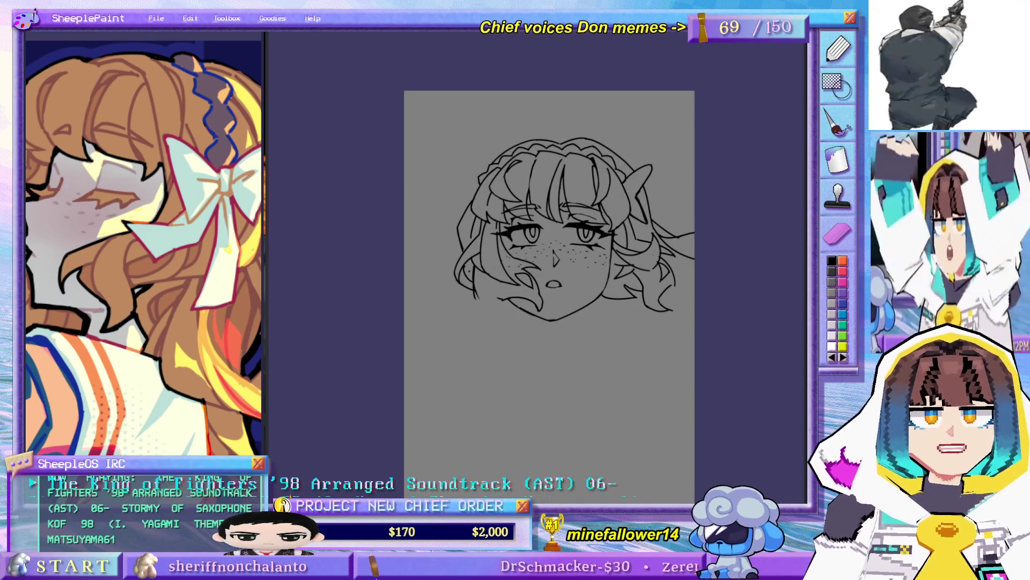
- Draw the curve sweeping down-left toward the shoulder, a chin stroke, and touch up the left strands
scroll(548, 295, down, 1)
mouse_move(457, 246)
mouse_down()
mouse_move(422, 298)
mouse_move(414, 284)
mouse_up()
key(ctrl+z)
drag(455, 317, 466, 322)
key(ctrl+z)
drag(414, 284, 455, 316)
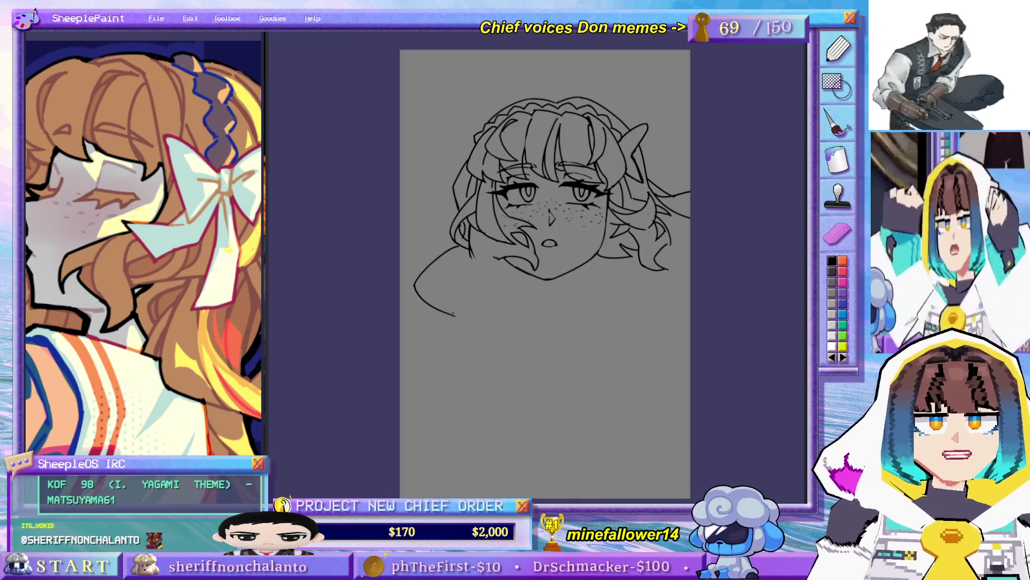
key(ctrl+z)
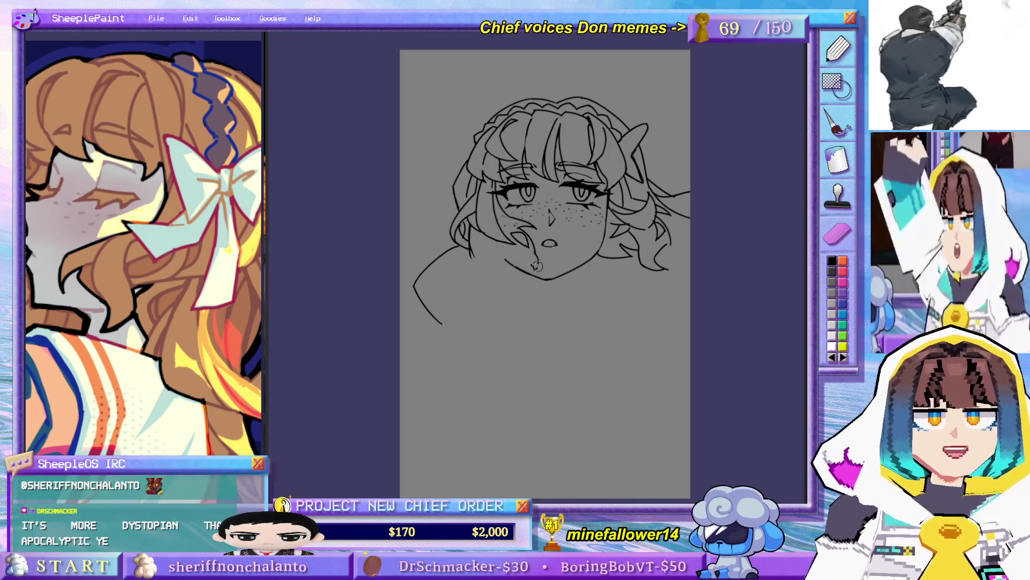
drag(535, 247, 539, 267)
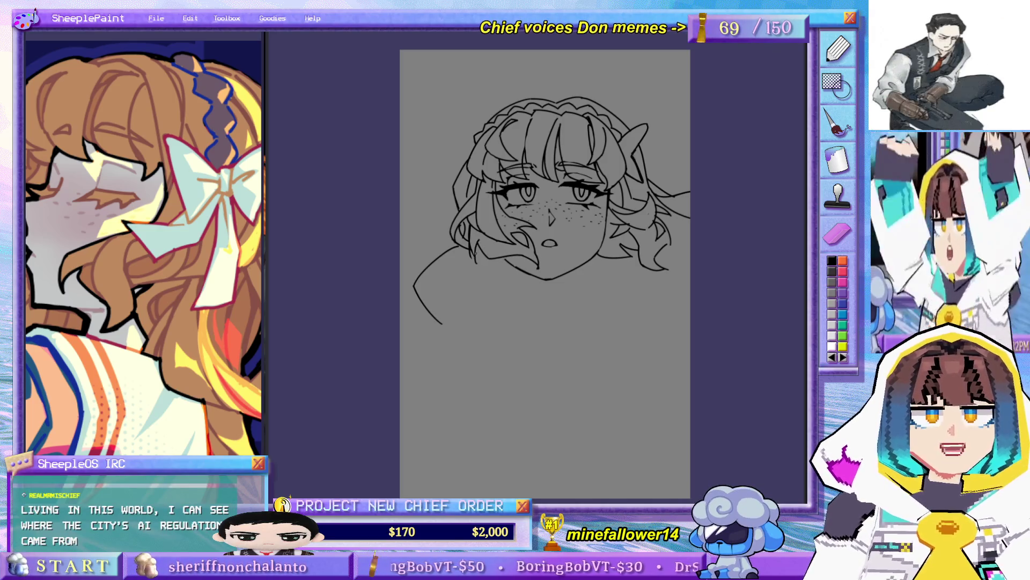
mouse_move(475, 234)
mouse_down()
mouse_move(476, 260)
mouse_move(470, 234)
mouse_up()
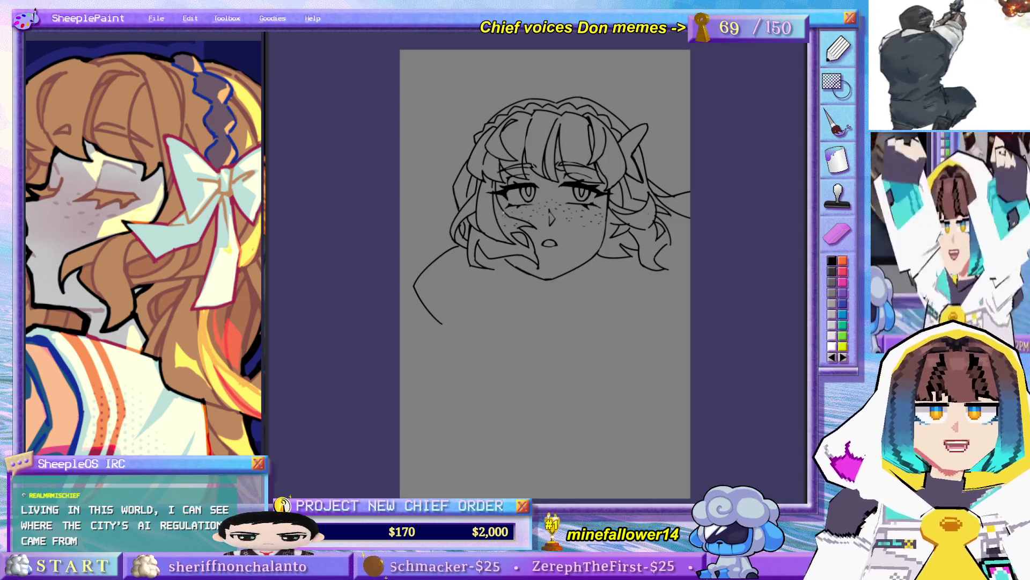
scroll(558, 257, up, 1)
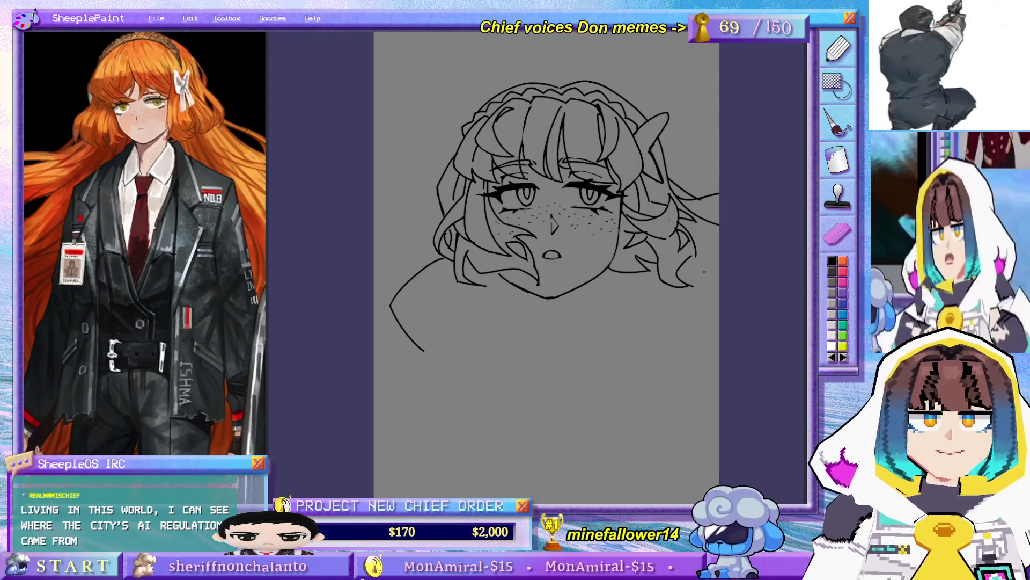
- Draw the neck and right shoulder line, then a shorter left shoulder line
scroll(578, 236, right, 1)
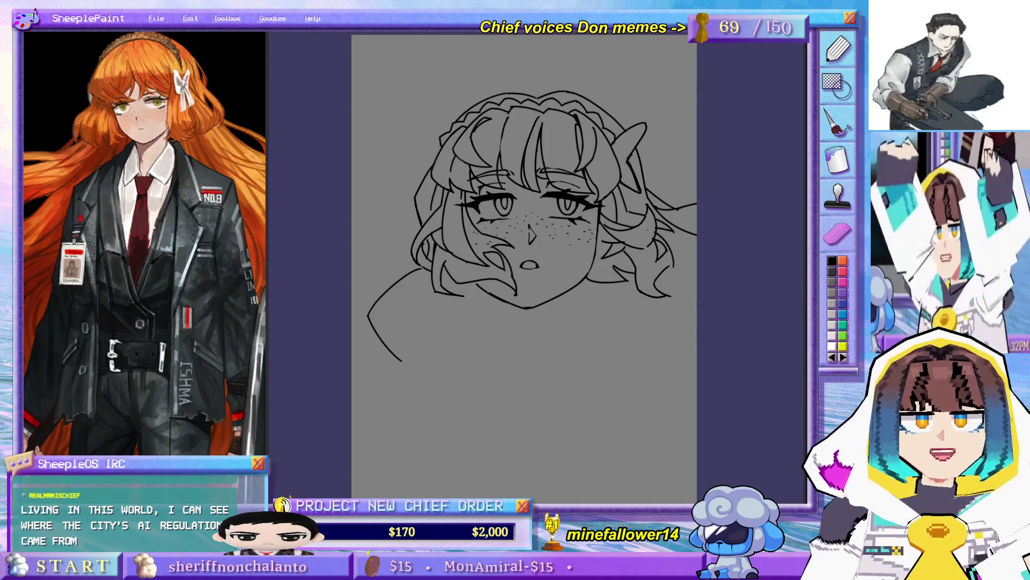
scroll(458, 299, down, 2)
drag(535, 255, 616, 297)
scroll(586, 299, up, 2)
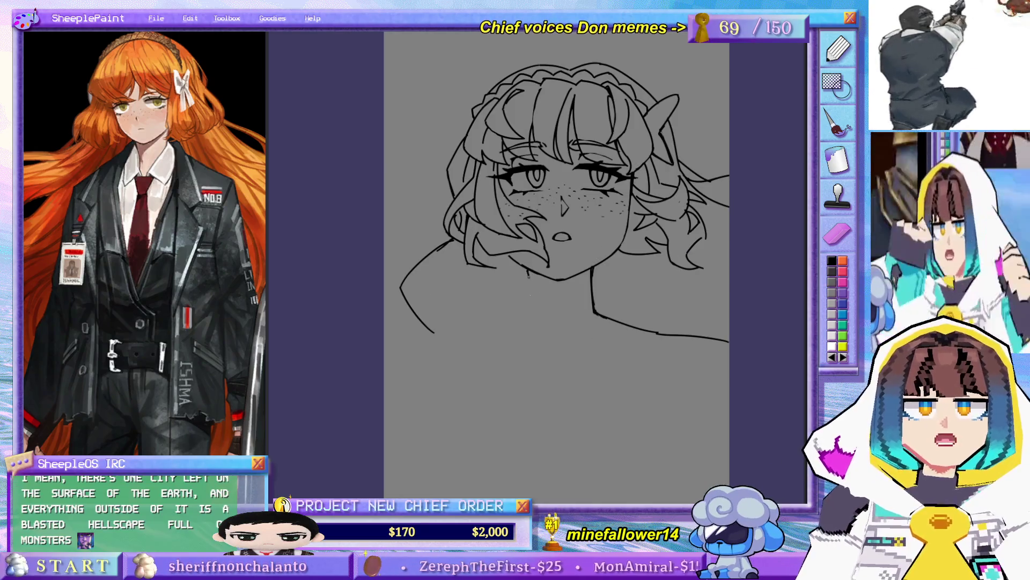
mouse_move(530, 308)
mouse_down()
mouse_move(419, 336)
mouse_move(470, 331)
mouse_up()
key(ctrl+z)
drag(397, 334, 455, 332)
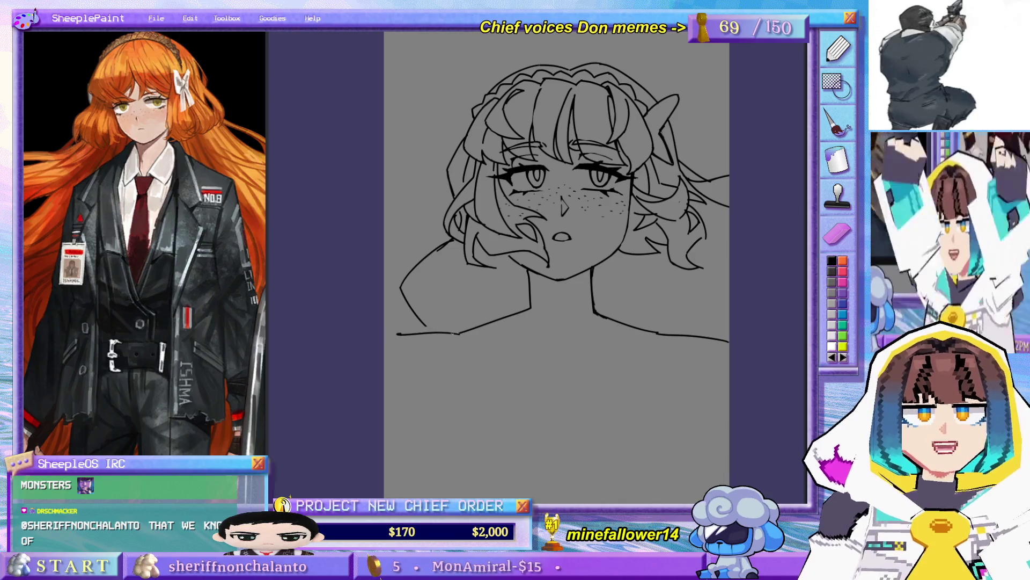
key(ctrl+z)
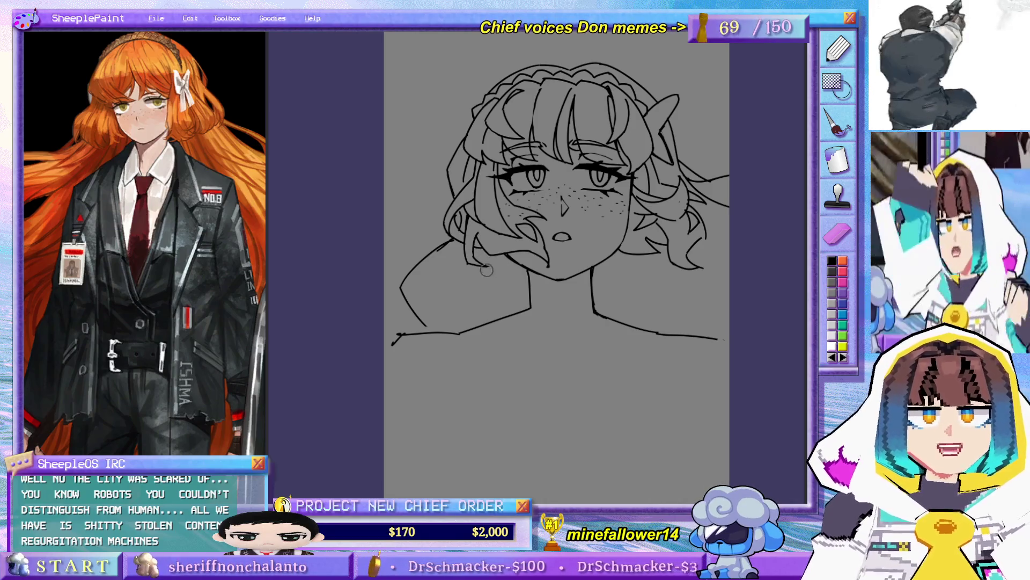
- Redraw the right neck line curving into the shoulder and darken the shading under the chin
drag(580, 296, 580, 260)
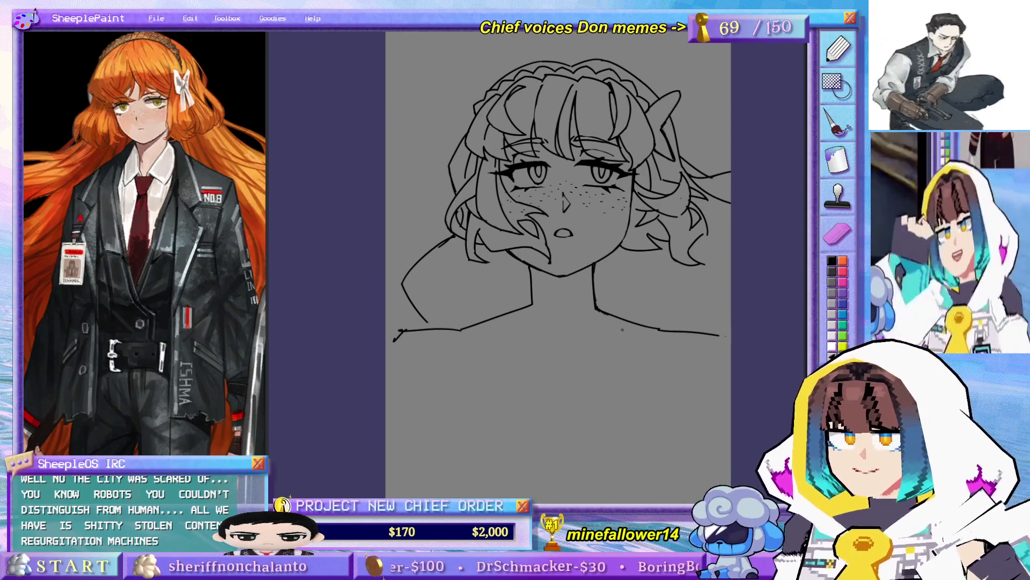
drag(570, 304, 557, 307)
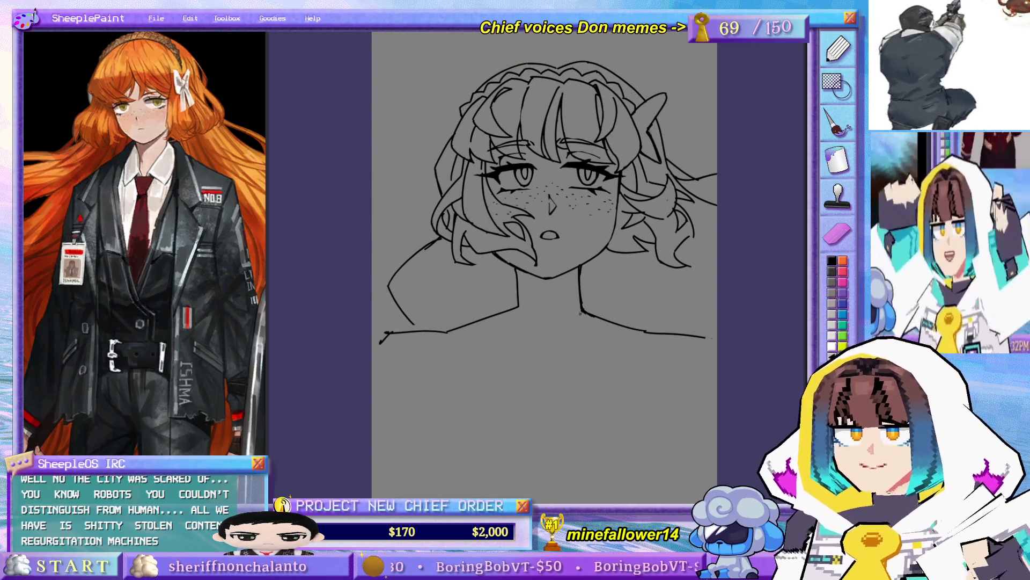
drag(571, 254, 588, 222)
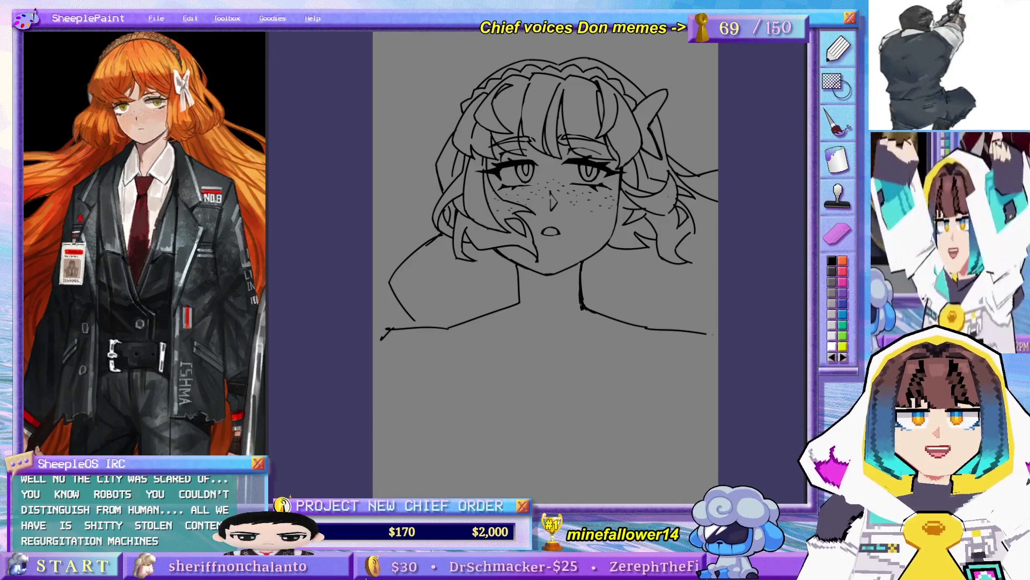
key(ctrl+z)
drag(580, 265, 582, 307)
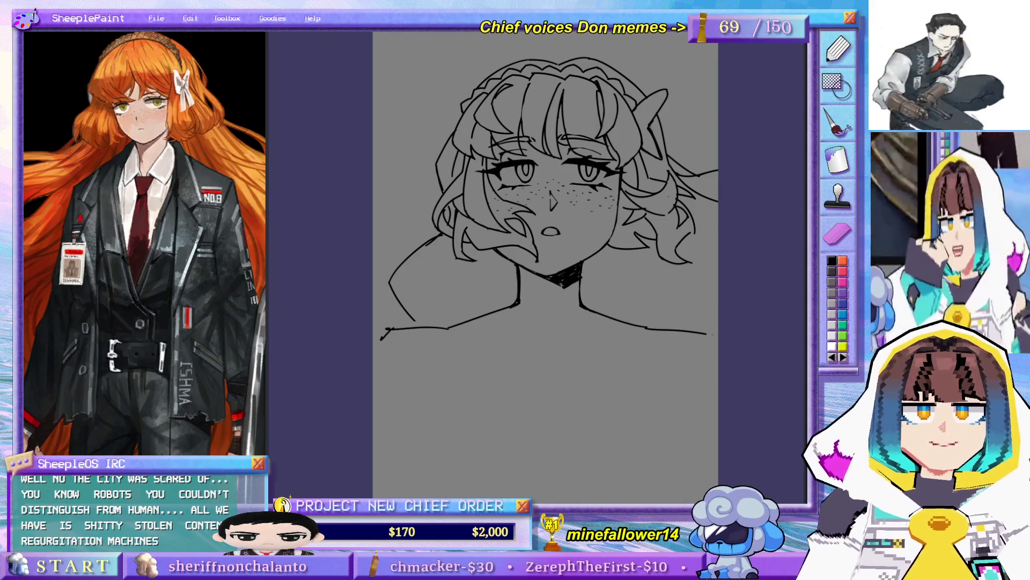
mouse_move(526, 271)
mouse_down()
mouse_move(555, 285)
mouse_move(569, 276)
mouse_move(559, 291)
mouse_move(583, 274)
mouse_move(579, 290)
mouse_up()
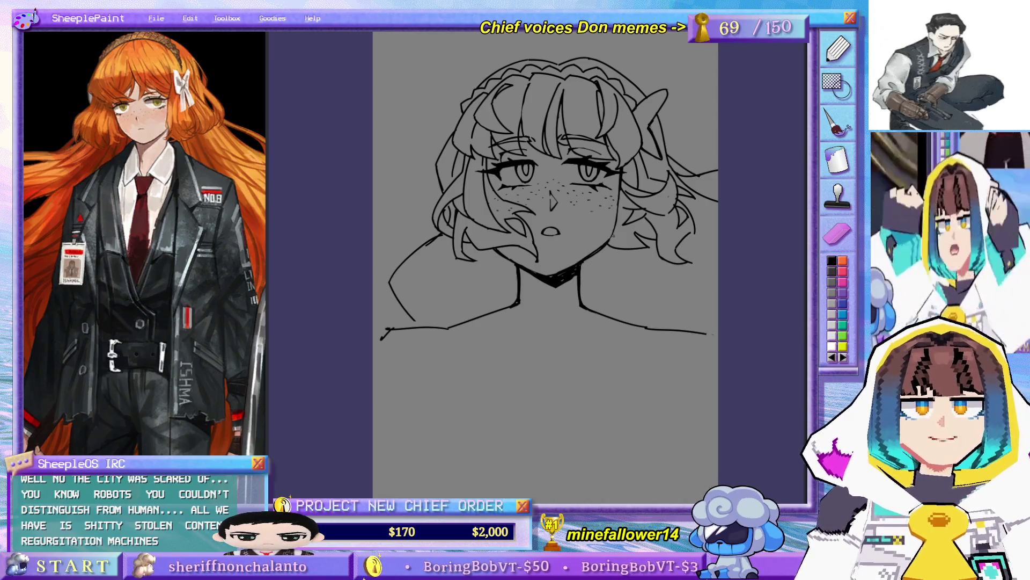
- Draw the left neck line down into the V-shaped left collar point
drag(577, 250, 553, 259)
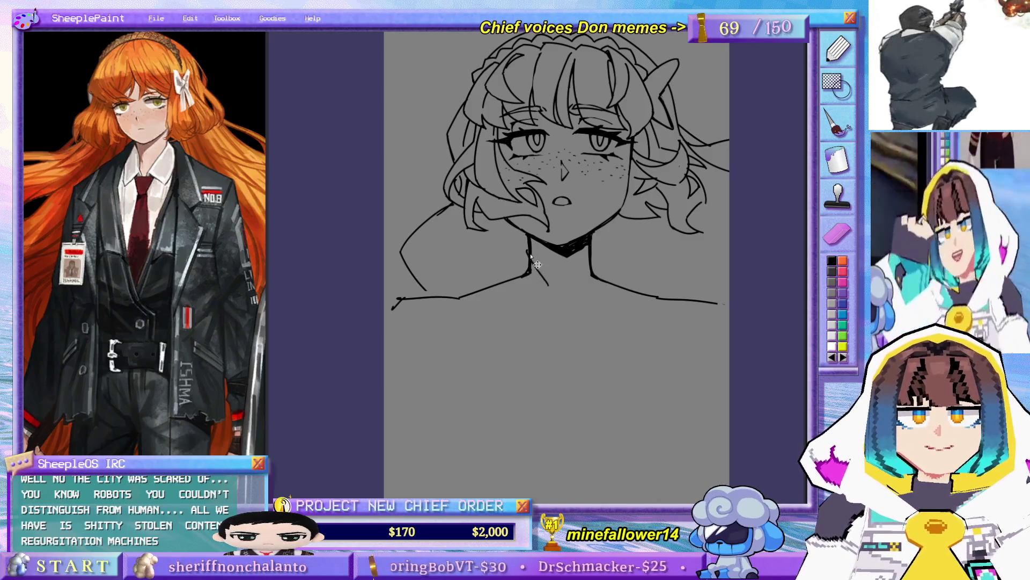
drag(528, 252, 546, 293)
key(ctrl+z)
mouse_move(528, 253)
mouse_down()
mouse_move(551, 290)
mouse_move(538, 271)
mouse_move(512, 288)
mouse_up()
key(ctrl+z)
key(ctrl+z)
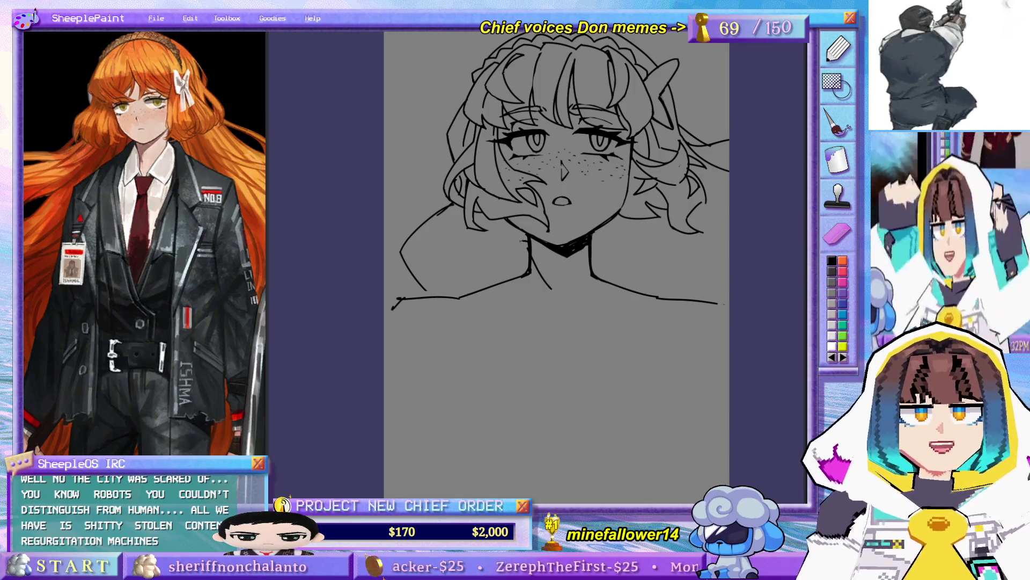
drag(524, 240, 507, 295)
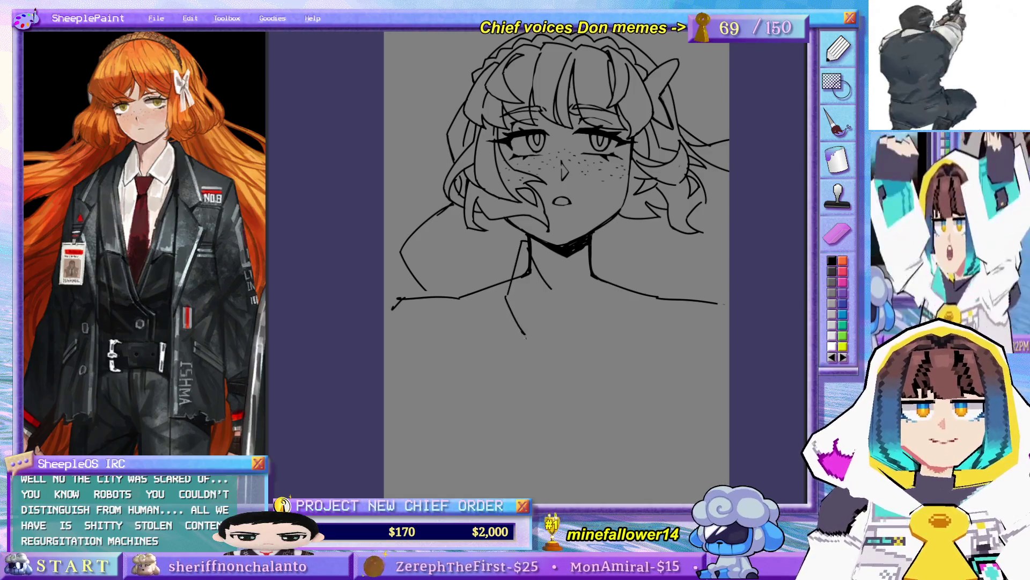
key(ctrl+z)
drag(521, 245, 515, 328)
key(ctrl+z)
drag(510, 292, 525, 342)
key(ctrl+z)
mouse_move(504, 287)
mouse_down()
mouse_move(509, 322)
mouse_move(538, 344)
mouse_move(551, 292)
mouse_up()
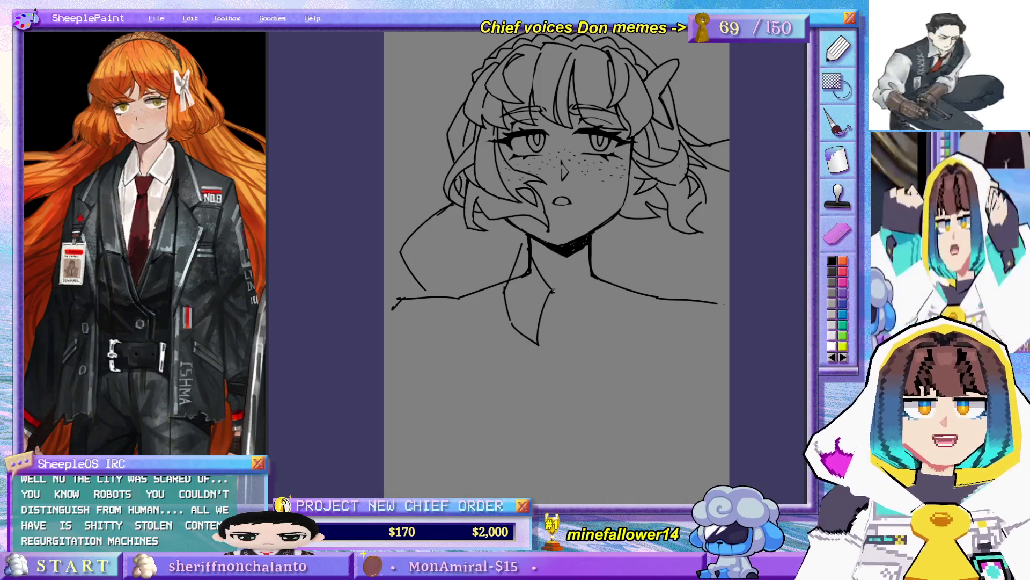
- Draw the right neck line and the right collar edge toward the shoulder
mouse_move(595, 247)
mouse_down()
mouse_move(571, 289)
mouse_move(612, 329)
mouse_up()
key(ctrl+z)
drag(571, 291, 616, 331)
drag(595, 244, 619, 333)
key(ctrl+z)
drag(614, 286, 620, 337)
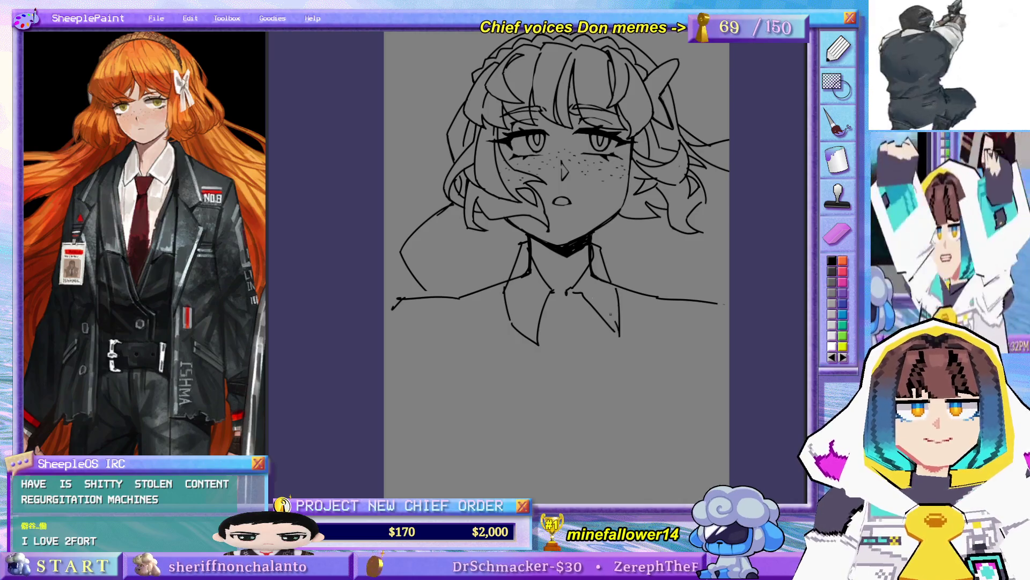
key(ctrl+z)
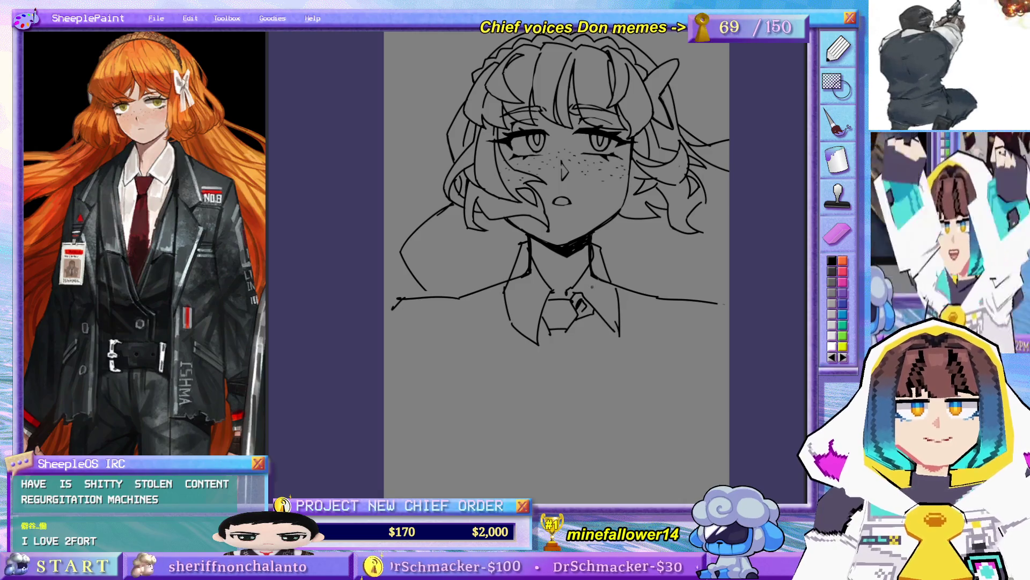
scroll(572, 311, down, 1)
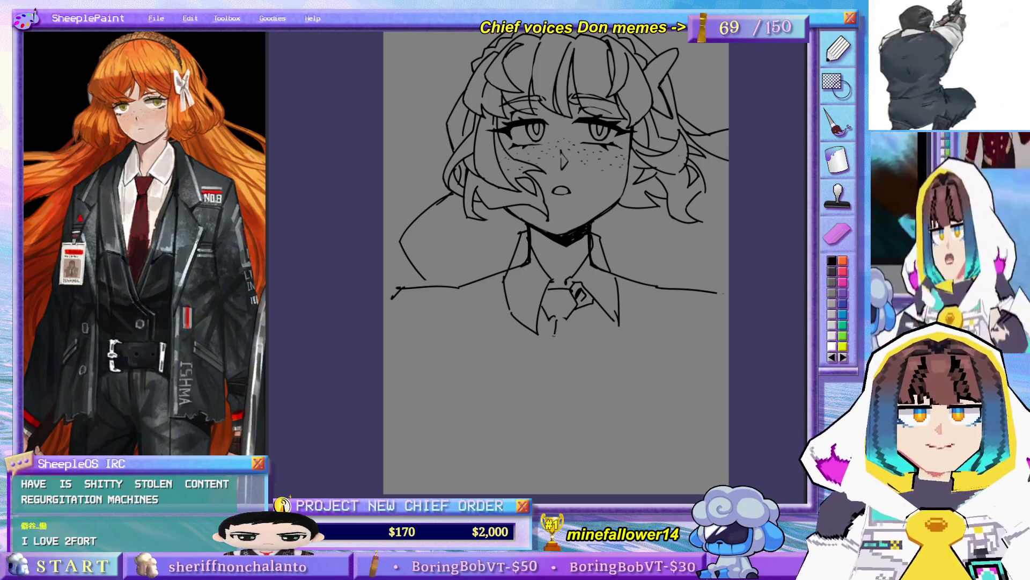
key(ctrl+z)
- Draw the tie's left and right edges below the knot, redrawing them to length
drag(556, 321, 557, 354)
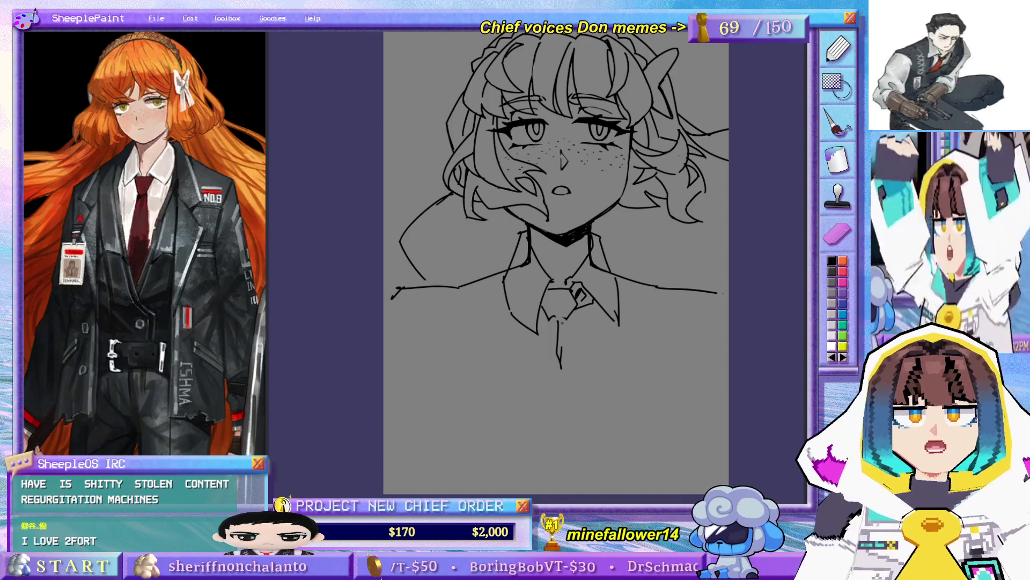
drag(550, 317, 536, 383)
drag(568, 319, 586, 397)
key(ctrl+z)
drag(567, 319, 585, 394)
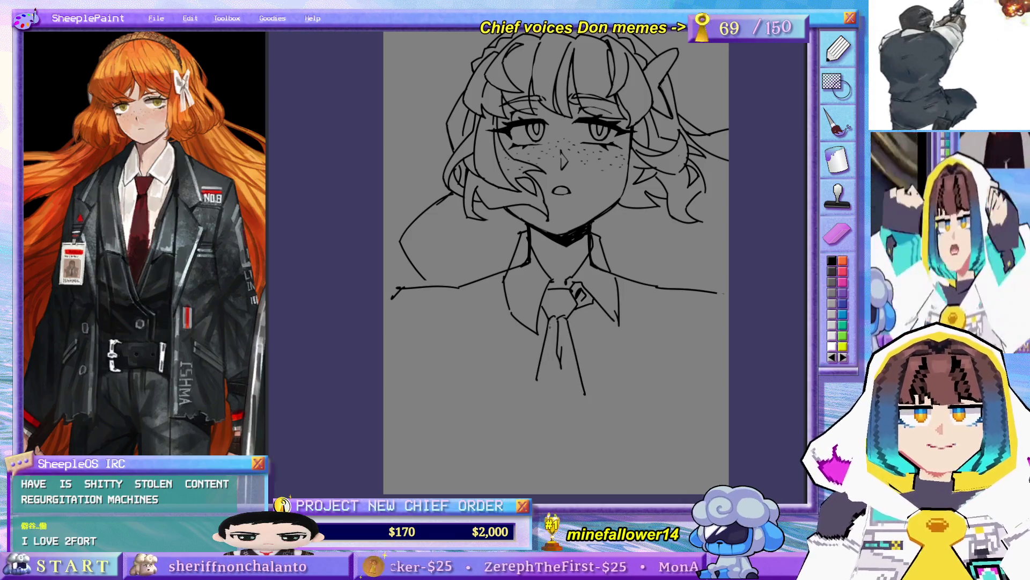
drag(551, 324, 528, 406)
key(ctrl+z)
mouse_move(540, 361)
mouse_down()
mouse_move(532, 400)
mouse_move(538, 378)
mouse_move(541, 442)
mouse_up()
key(ctrl+z)
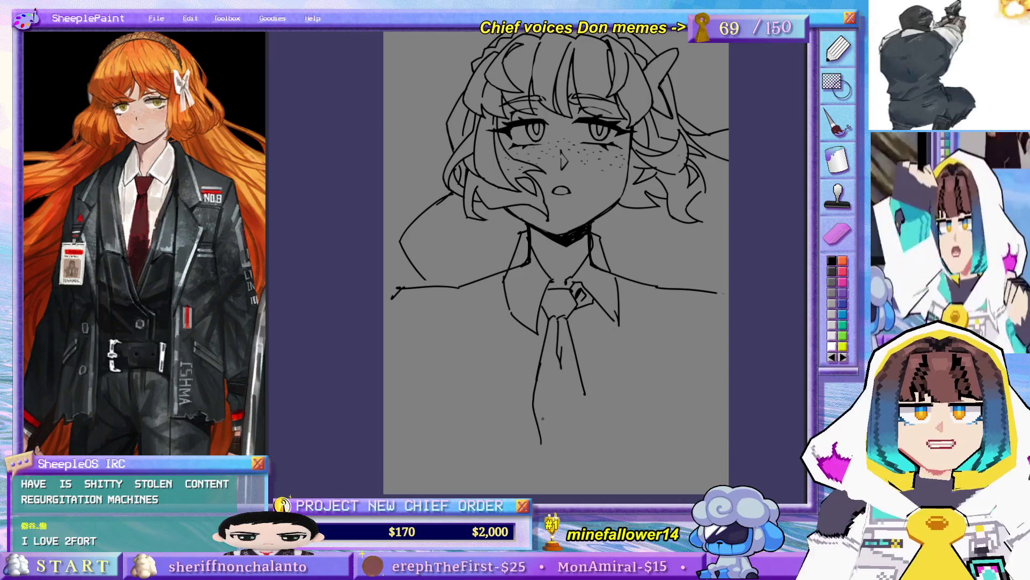
- Draw the left shirt line to the canvas bottom and redraw the faint left neck line
drag(504, 273, 494, 383)
key(ctrl+z)
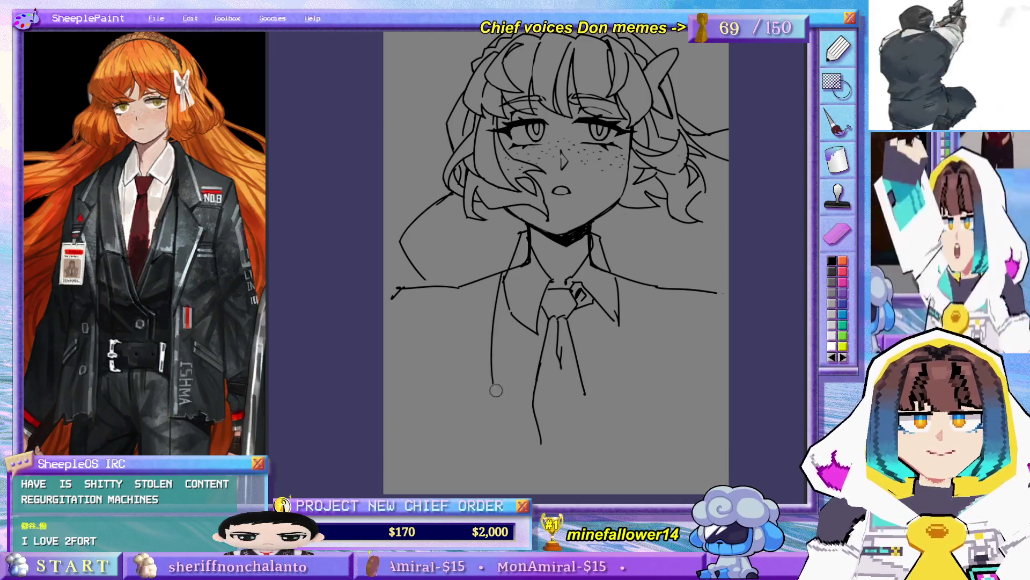
drag(549, 455, 540, 435)
mouse_move(497, 374)
mouse_down()
mouse_move(534, 462)
mouse_move(521, 462)
mouse_up()
key(ctrl+z)
key(ctrl+z)
drag(498, 392, 529, 459)
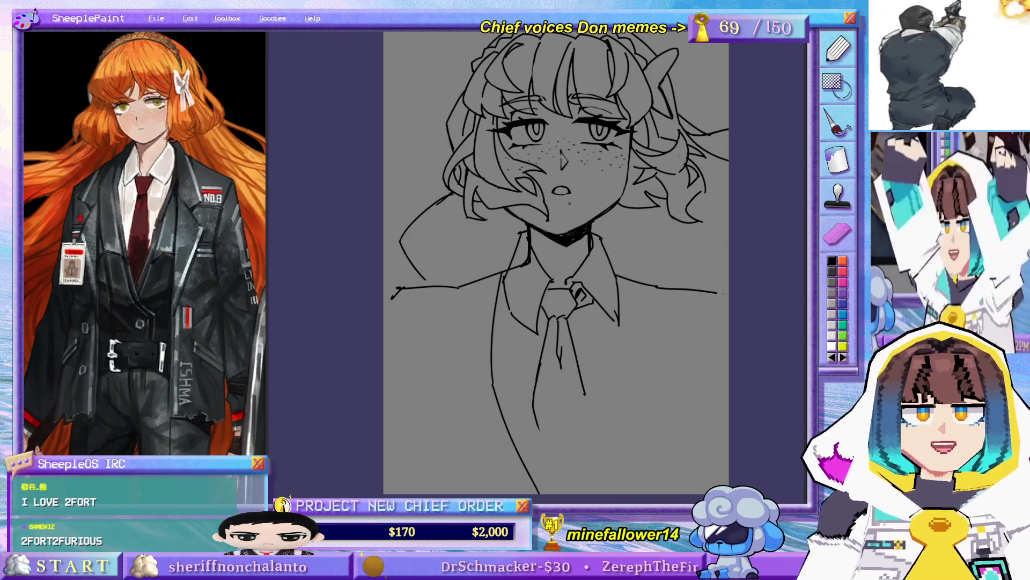
drag(521, 232, 511, 270)
key(ctrl+z)
drag(524, 232, 506, 274)
key(ctrl+z)
key(ctrl+z)
mouse_move(524, 233)
mouse_down()
mouse_move(504, 278)
mouse_move(516, 321)
mouse_up()
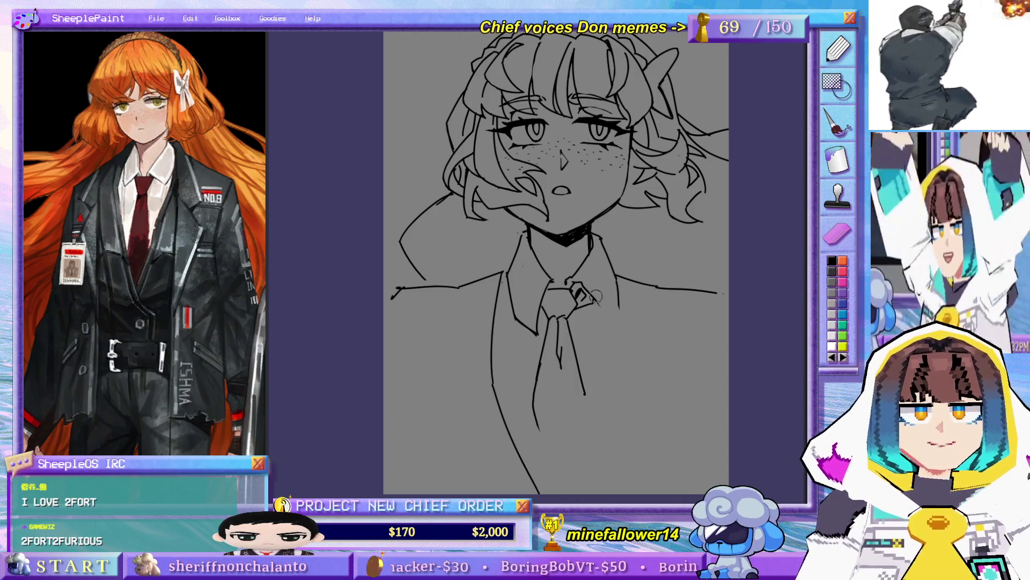
- Add the right collar line and draw the right and left jacket opening lines
drag(588, 296, 613, 324)
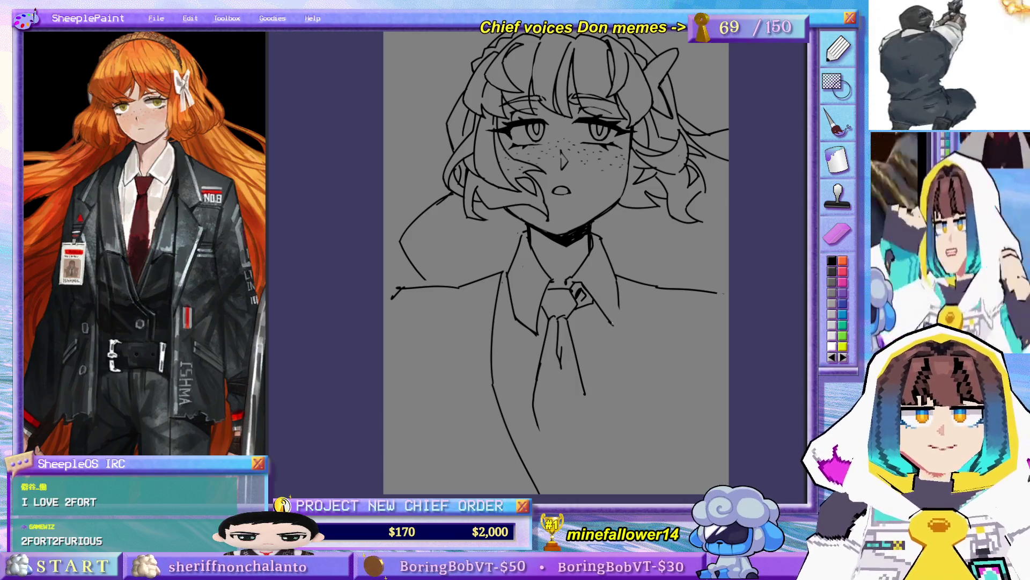
mouse_move(614, 275)
mouse_down()
mouse_move(619, 328)
mouse_move(618, 319)
mouse_up()
key(ctrl+z)
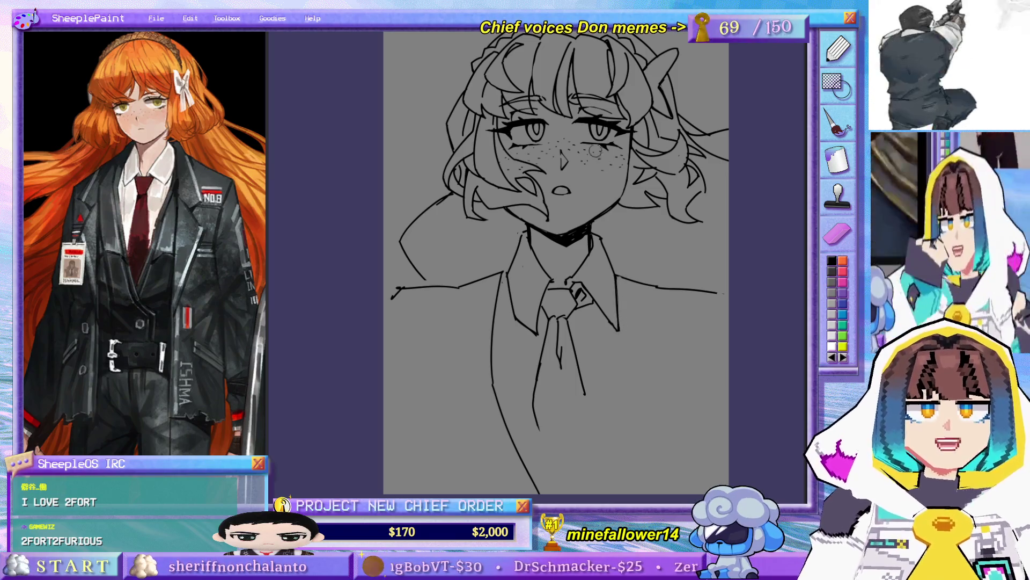
mouse_move(618, 276)
mouse_down()
mouse_move(622, 393)
mouse_move(592, 483)
mouse_up()
drag(620, 397, 575, 490)
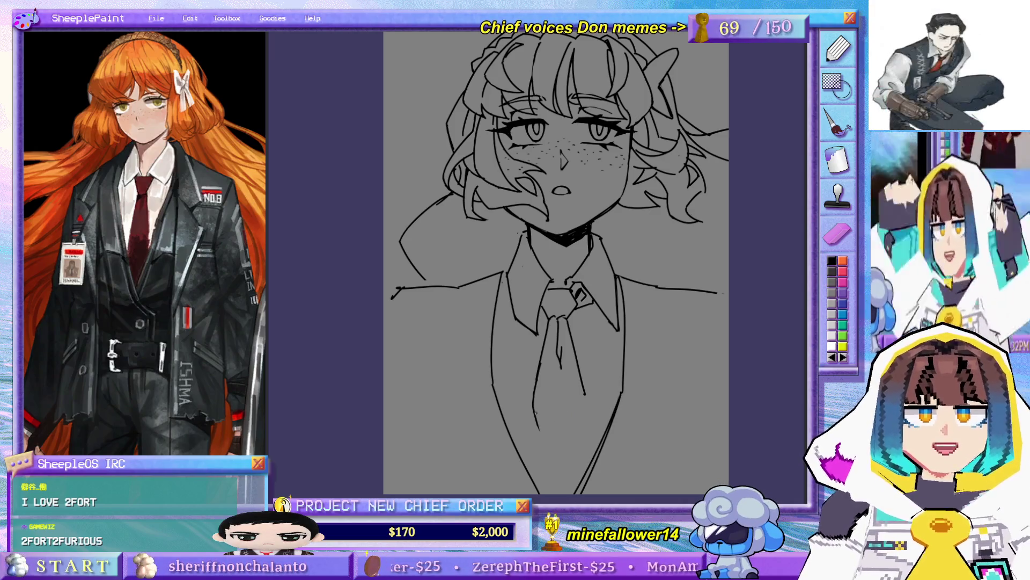
mouse_move(578, 317)
mouse_down()
mouse_move(575, 363)
mouse_move(589, 354)
mouse_up()
drag(605, 282, 617, 490)
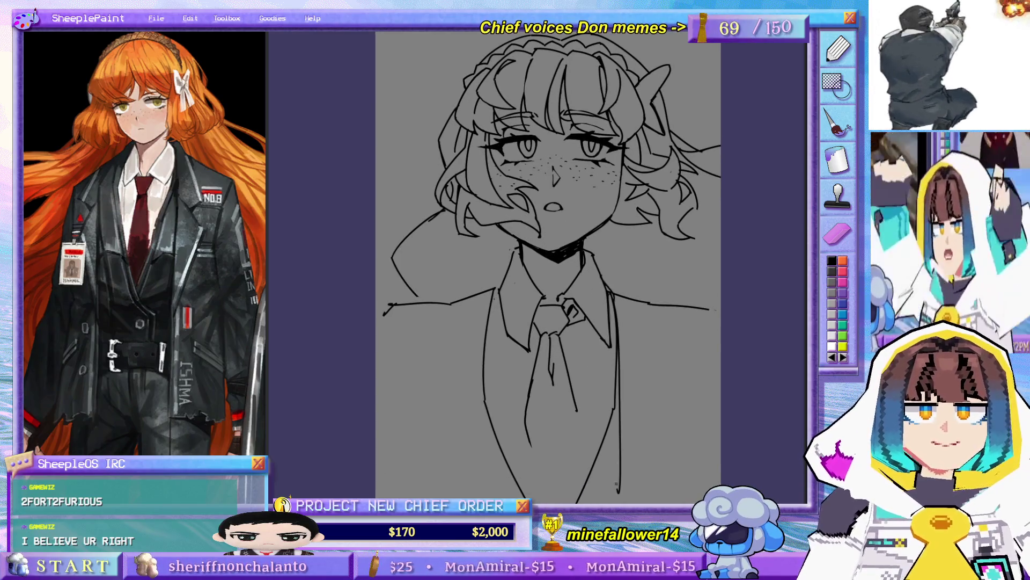
key(ctrl+z)
drag(615, 300, 639, 503)
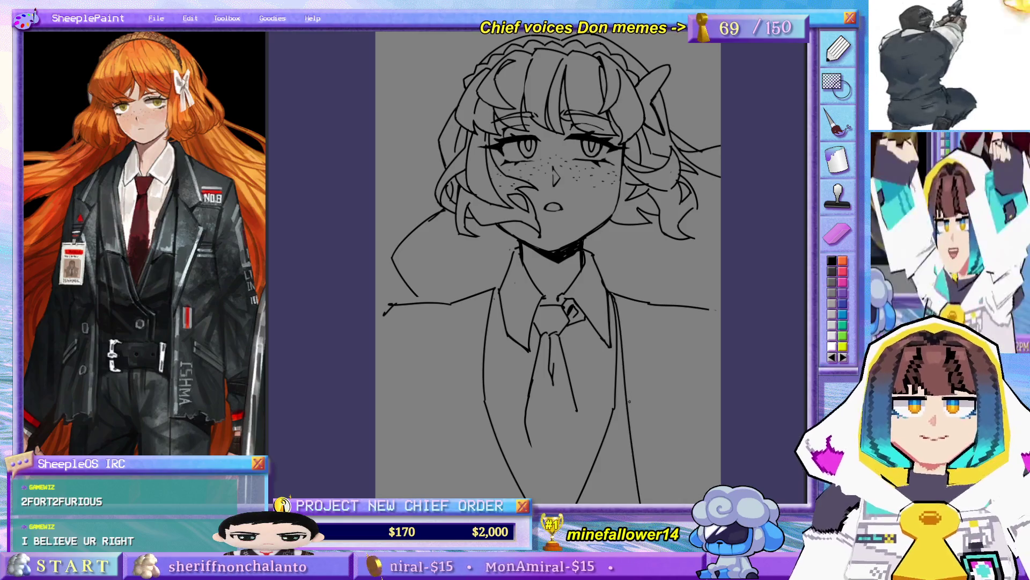
drag(496, 289, 493, 499)
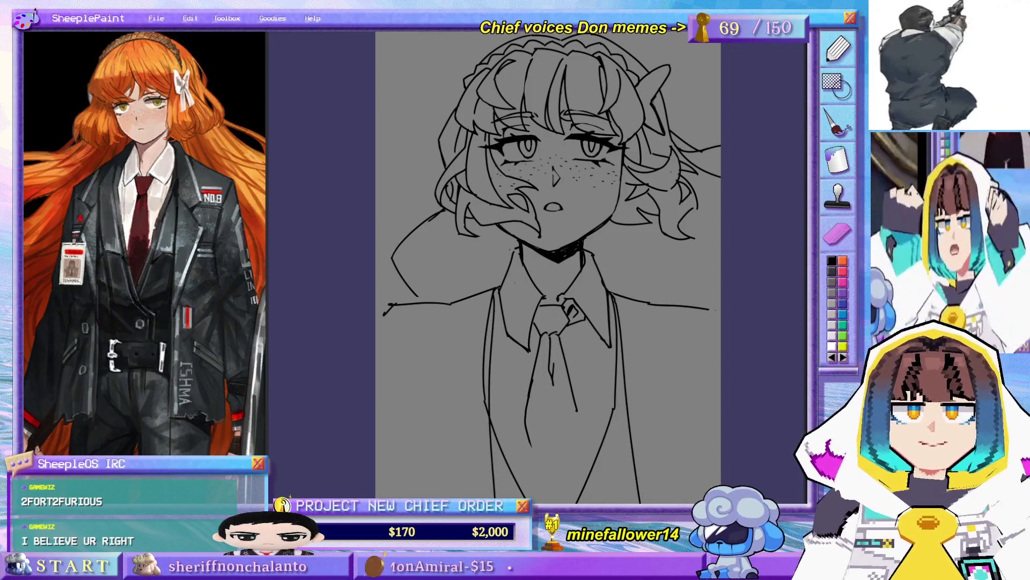
- Tidy the left shirt edge and draw the jacket's right and left shoulder lines
drag(499, 424, 659, 389)
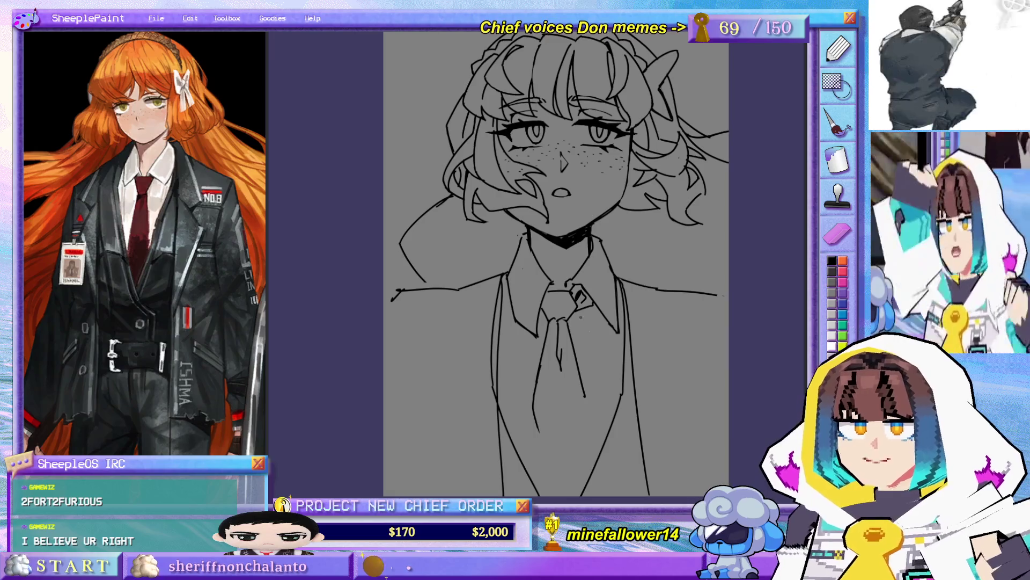
key(e)
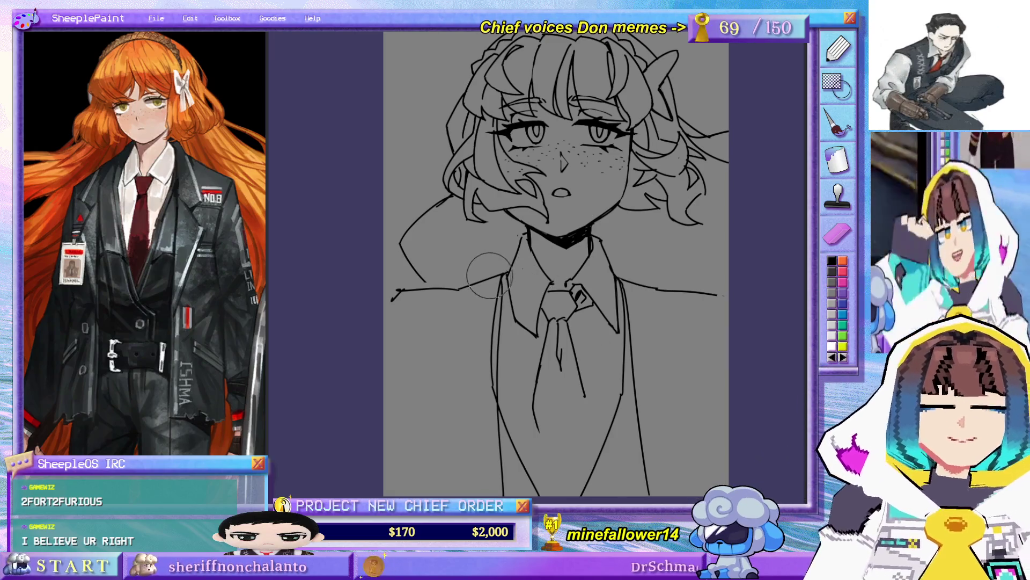
mouse_move(493, 287)
mouse_down()
mouse_move(487, 317)
mouse_move(507, 271)
mouse_up()
key(ctrl+z)
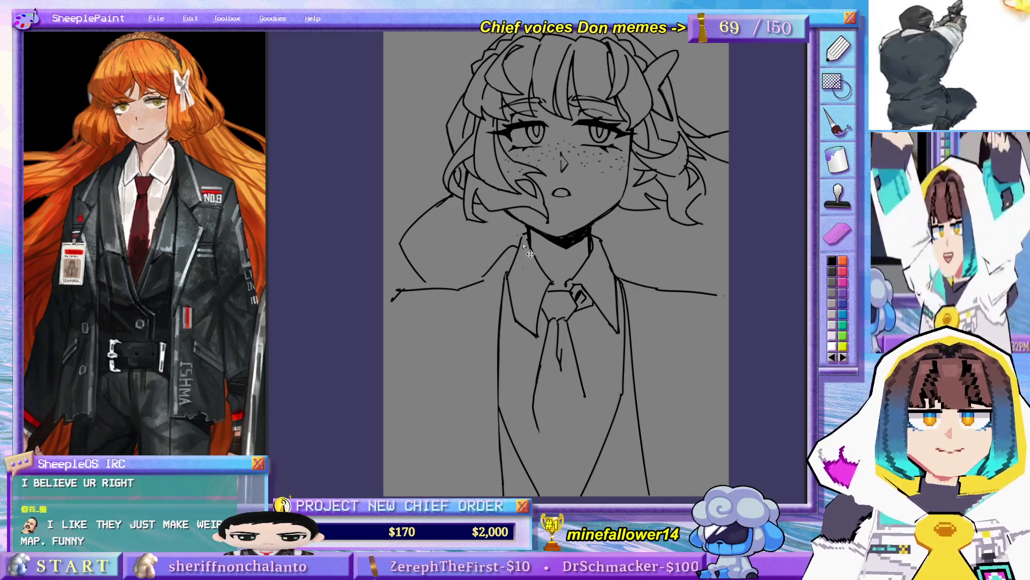
drag(519, 240, 468, 287)
key(ctrl+z)
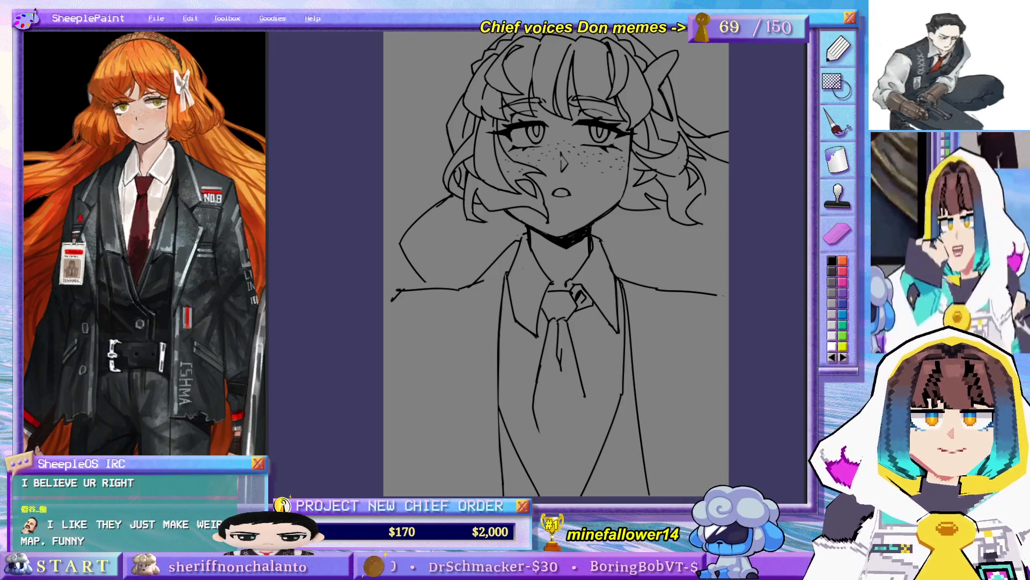
drag(608, 237, 670, 295)
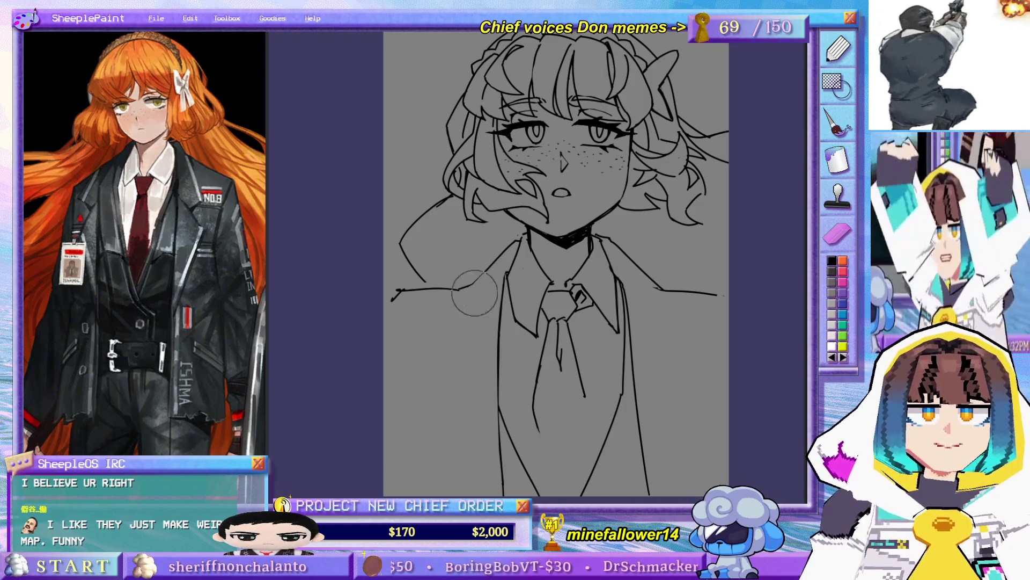
drag(496, 260, 439, 327)
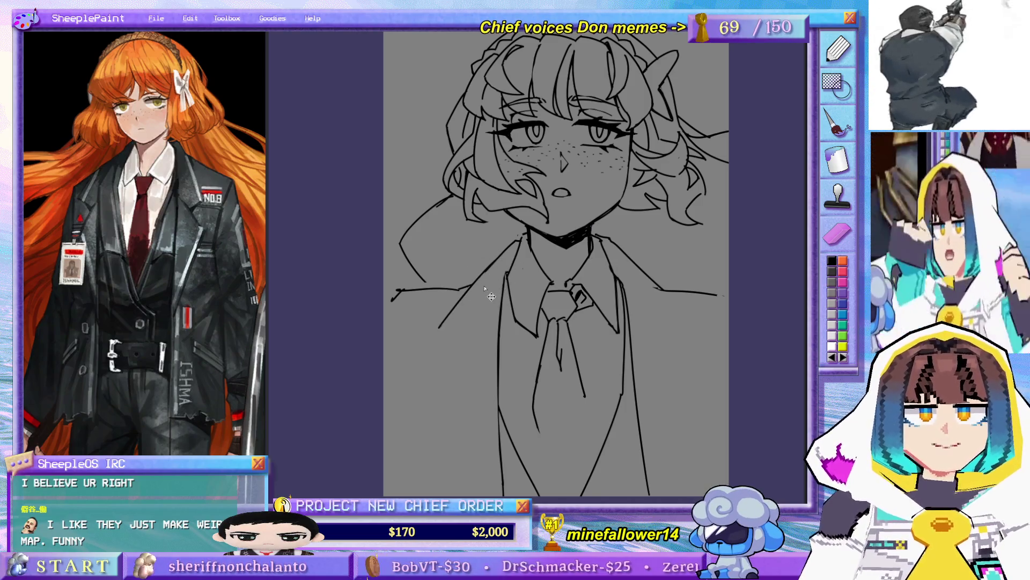
- Redraw the right and left shoulder strokes shorter, removing the overshooting lines
drag(646, 354, 610, 429)
key(ctrl+z)
mouse_move(600, 343)
mouse_down()
mouse_move(659, 430)
mouse_move(668, 378)
mouse_up()
drag(647, 343, 695, 344)
key(ctrl+z)
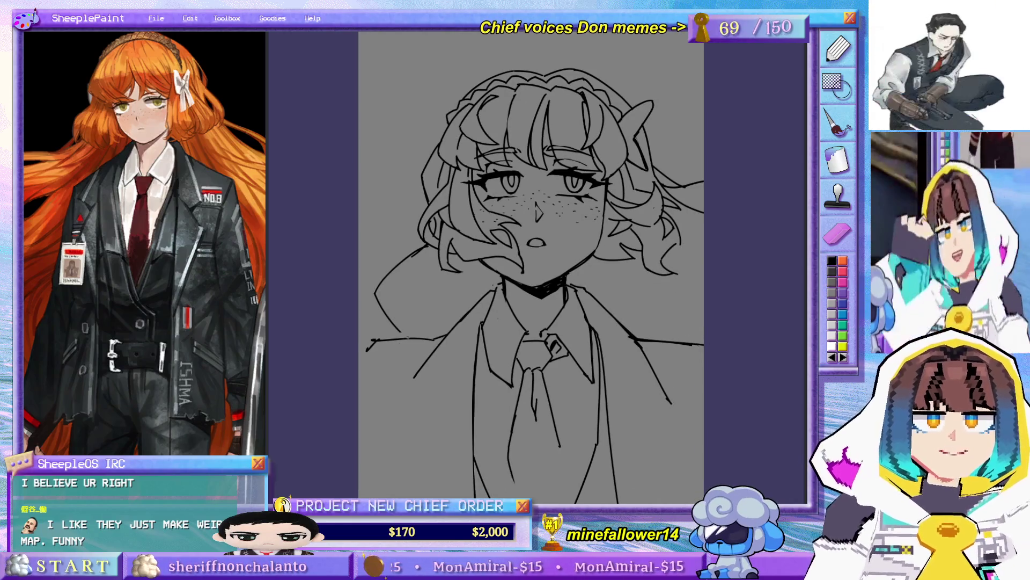
key(ctrl+z)
drag(369, 348, 408, 339)
key(ctrl+z)
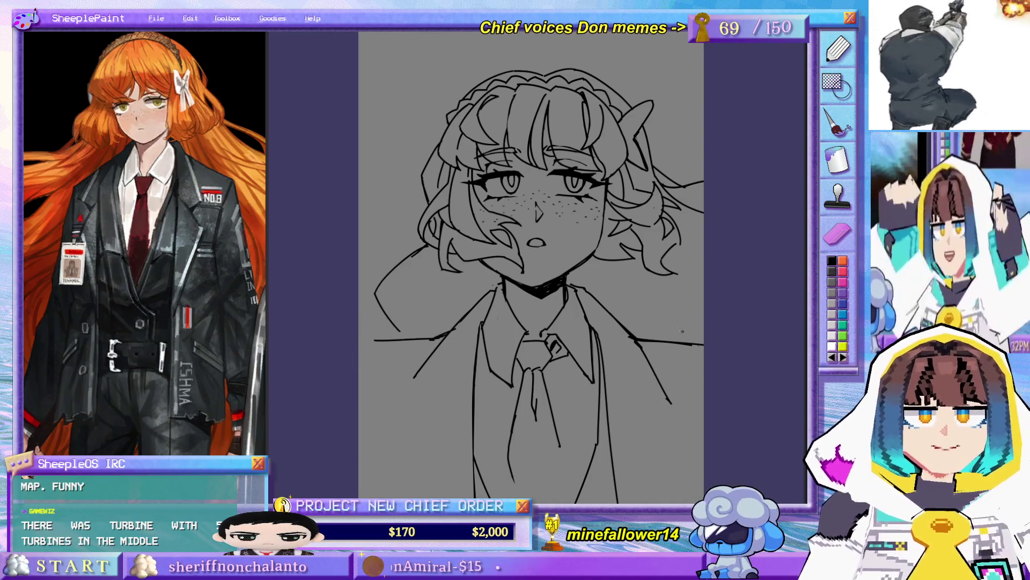
key(ctrl+z)
mouse_move(627, 330)
mouse_down()
mouse_move(704, 341)
mouse_move(692, 340)
mouse_up()
key(ctrl+z)
- Draw the notched lapel edge angling across the left side of the jacket
mouse_move(509, 362)
mouse_down()
mouse_move(506, 322)
mouse_move(513, 356)
mouse_move(511, 340)
mouse_up()
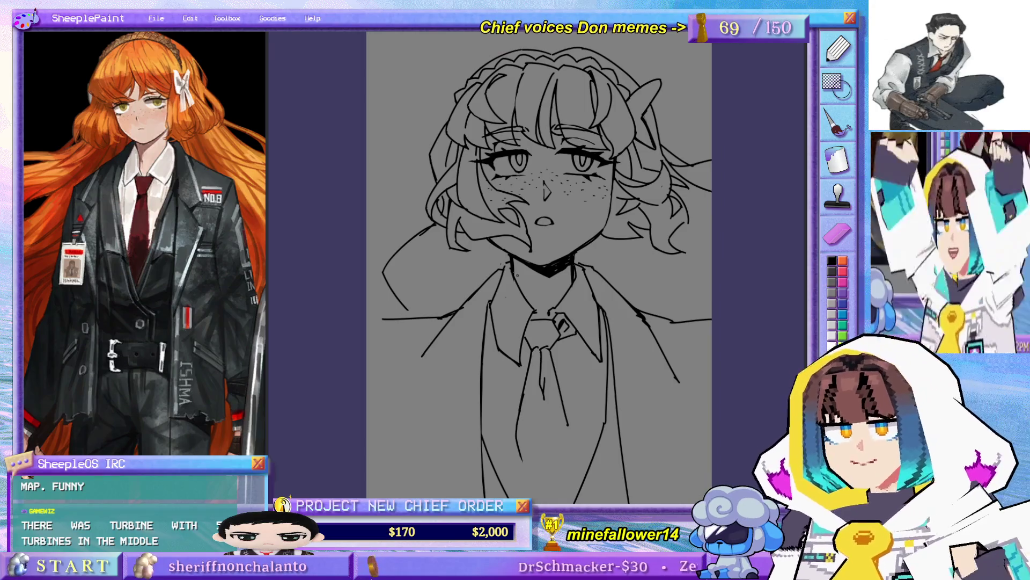
drag(581, 304, 594, 300)
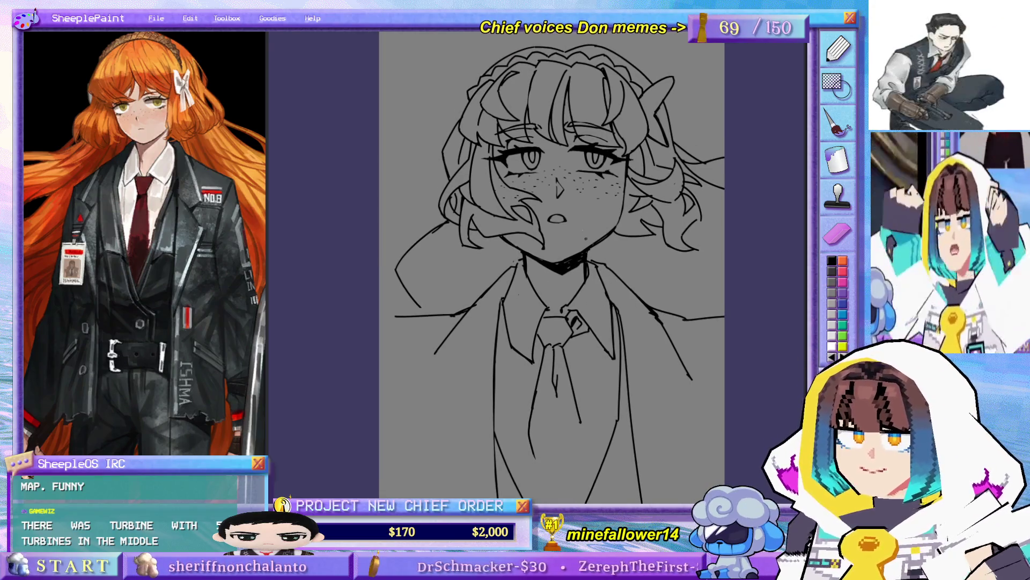
drag(567, 244, 566, 230)
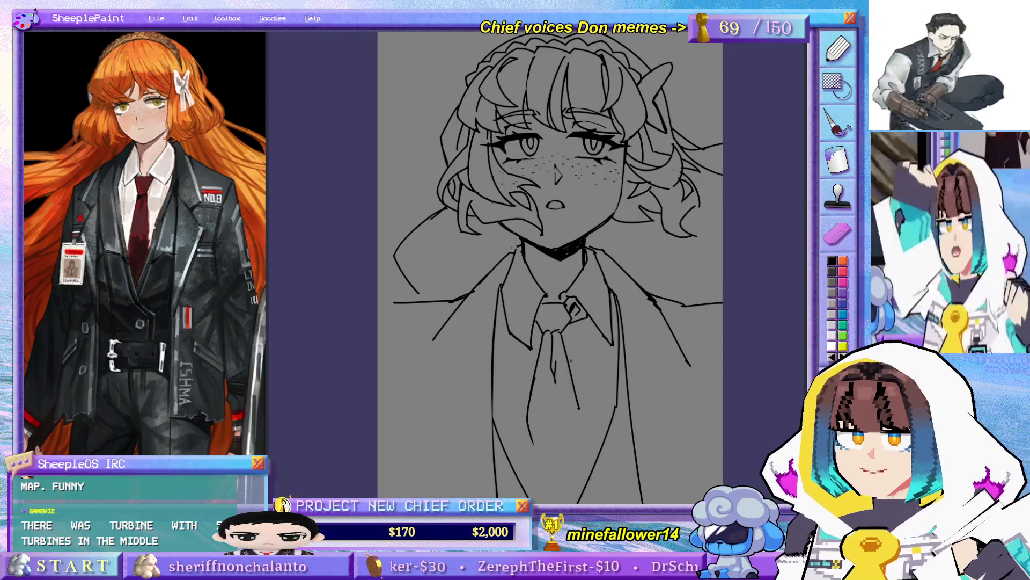
drag(439, 317, 444, 297)
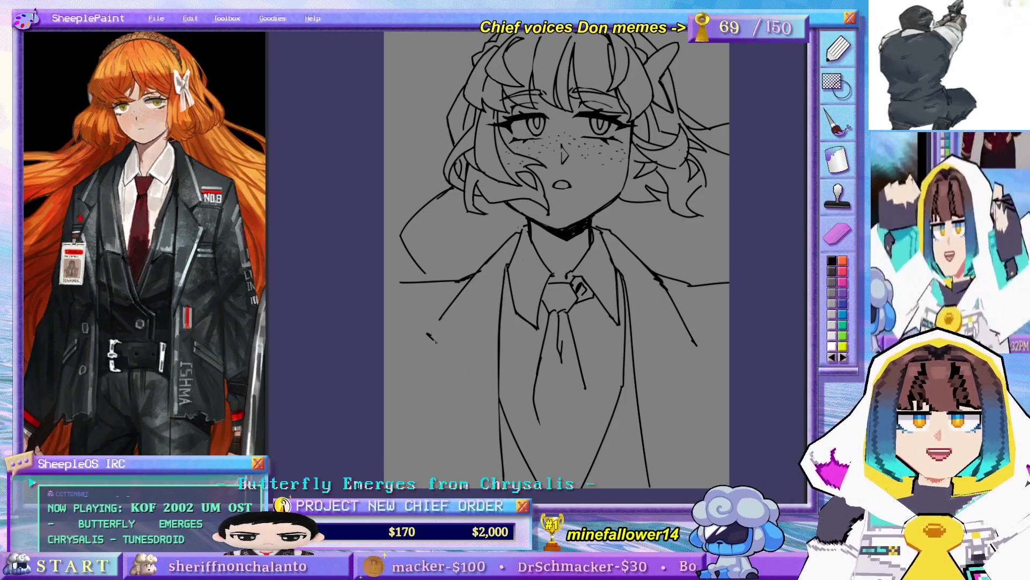
drag(430, 340, 488, 385)
- Draw the left lapel line from the shoulder and a lower jacket edge toward the bottom left
drag(454, 300, 425, 342)
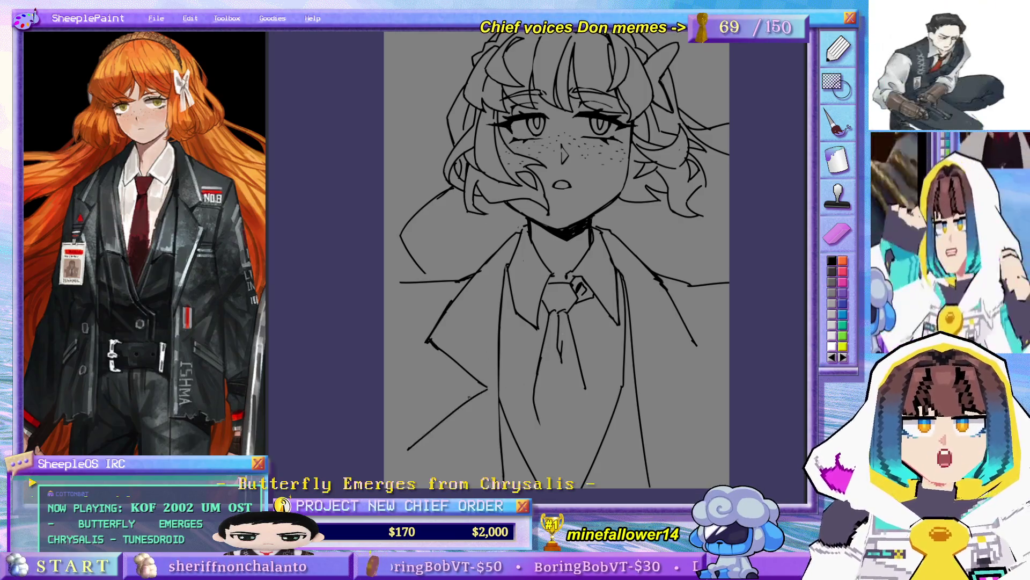
mouse_move(487, 385)
mouse_down()
mouse_move(412, 434)
mouse_move(432, 487)
mouse_move(410, 433)
mouse_up()
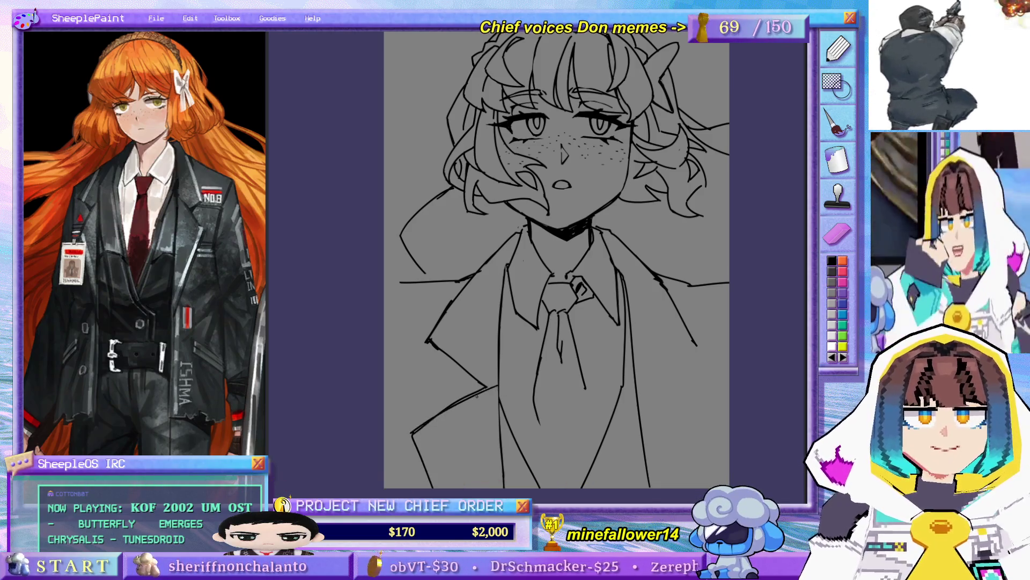
key(ctrl+z)
drag(488, 381, 413, 429)
- Toggle the lower jacket-edge stroke off and on to compare it
key(ctrl+z)
key(ctrl+y)
key(ctrl+z)
key(ctrl+y)
key(ctrl+z)
key(ctrl+y)
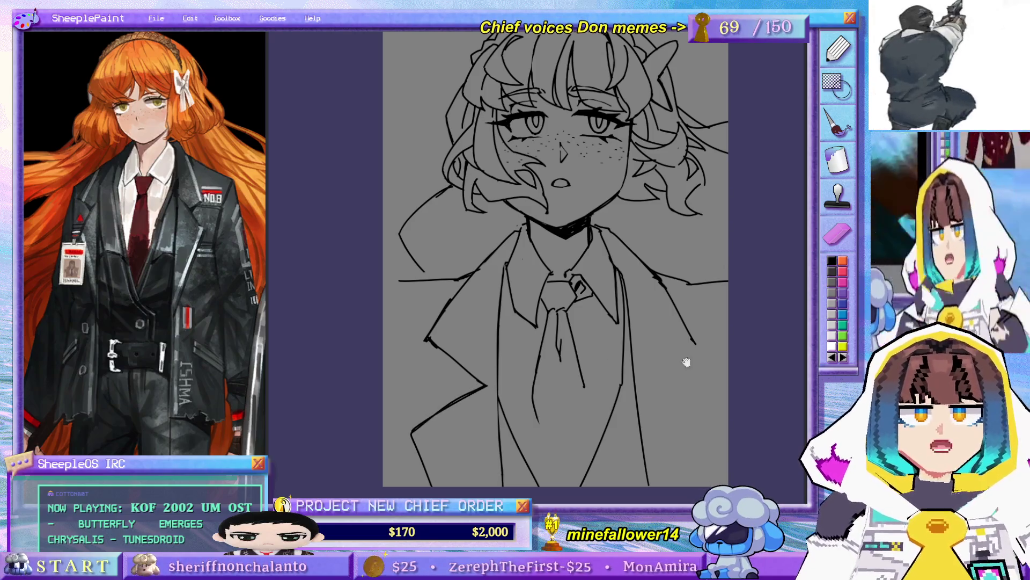
- Remove the lower-left jacket edge strokes
scroll(676, 325, down, 1)
key(ctrl+z)
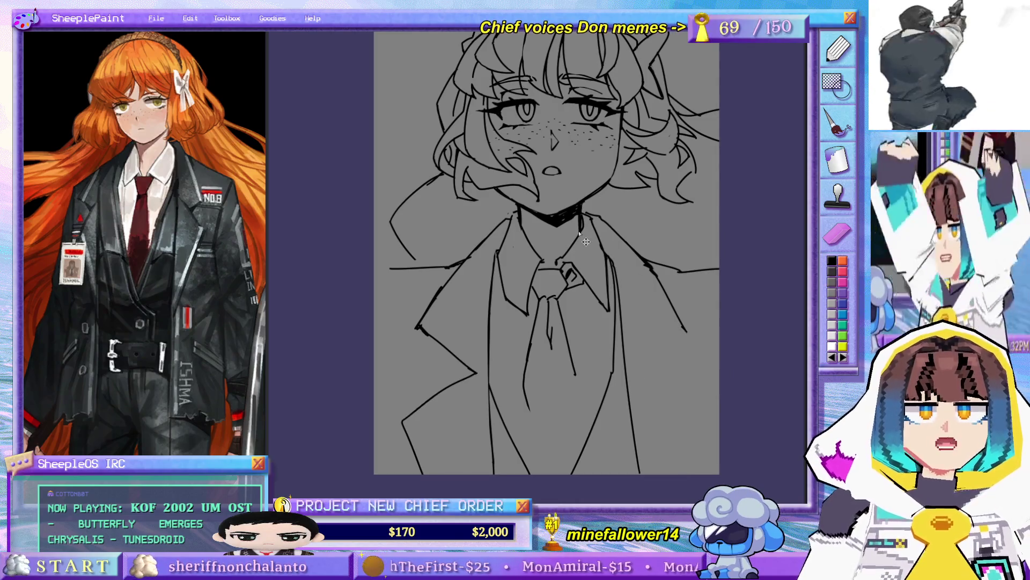
key(ctrl+z)
key(ctrl+z)
key(ctrl+z)
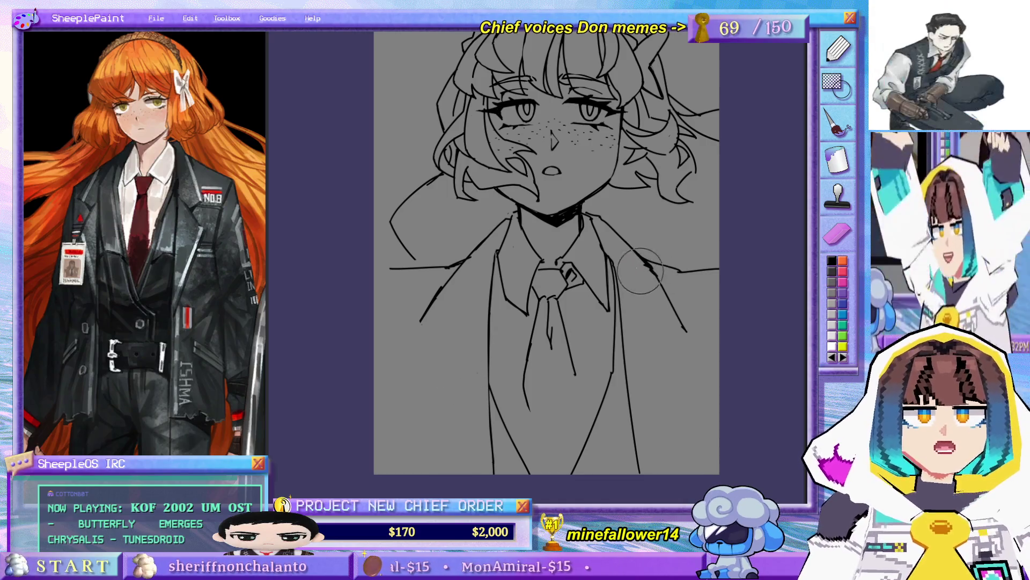
- Draw a hair strand to the left of the head
scroll(630, 284, up, 3)
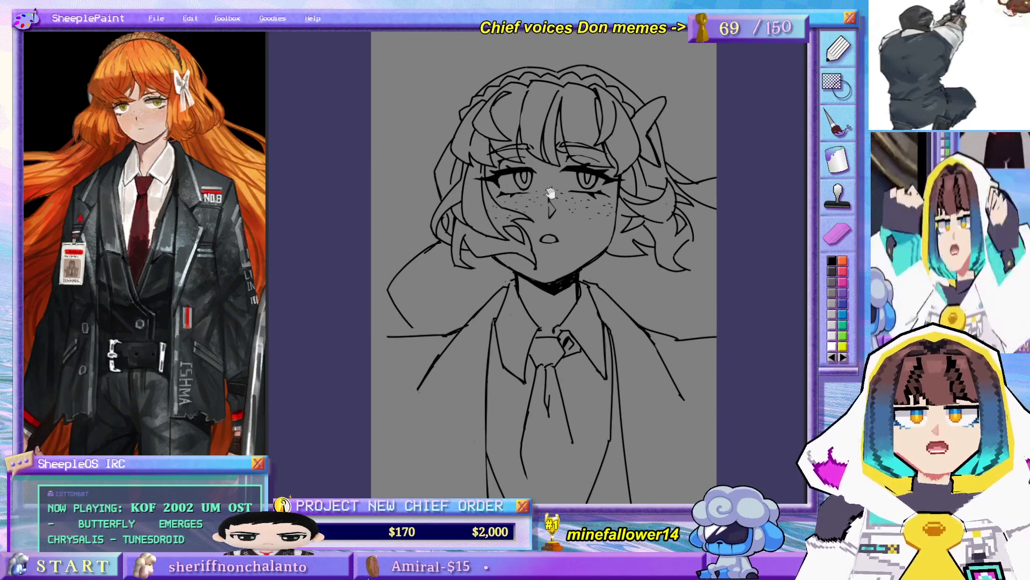
scroll(487, 368, right, 1)
mouse_move(428, 225)
mouse_down()
mouse_move(344, 274)
mouse_move(408, 309)
mouse_move(386, 322)
mouse_up()
- Redraw the left-side hair strands, replacing the failed and too-long attempts with a shorter curve
key(ctrl+z)
key(ctrl+z)
key(ctrl+z)
mouse_move(386, 248)
mouse_down()
mouse_move(360, 289)
mouse_move(359, 268)
mouse_up()
key(ctrl+z)
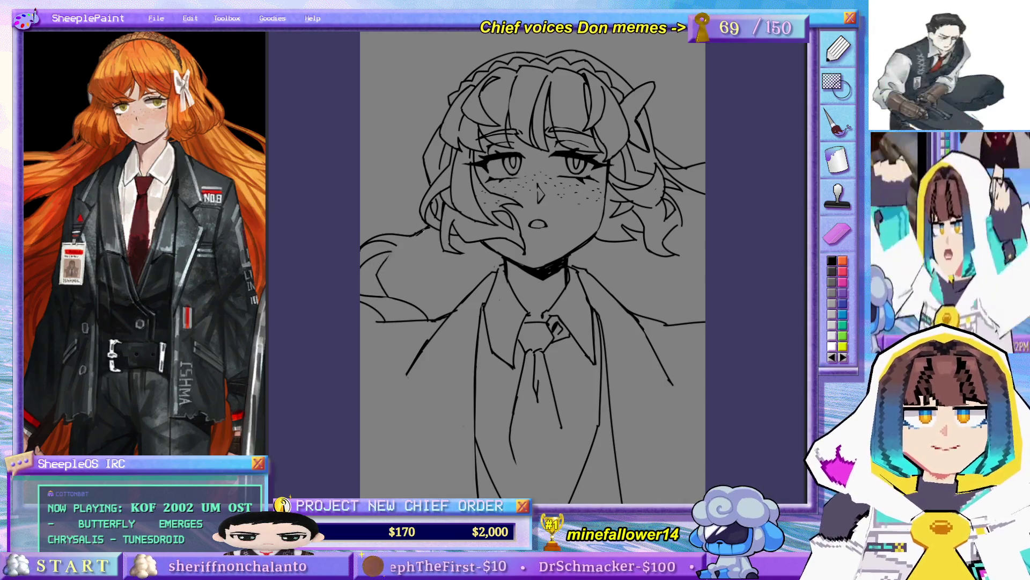
drag(441, 242, 450, 294)
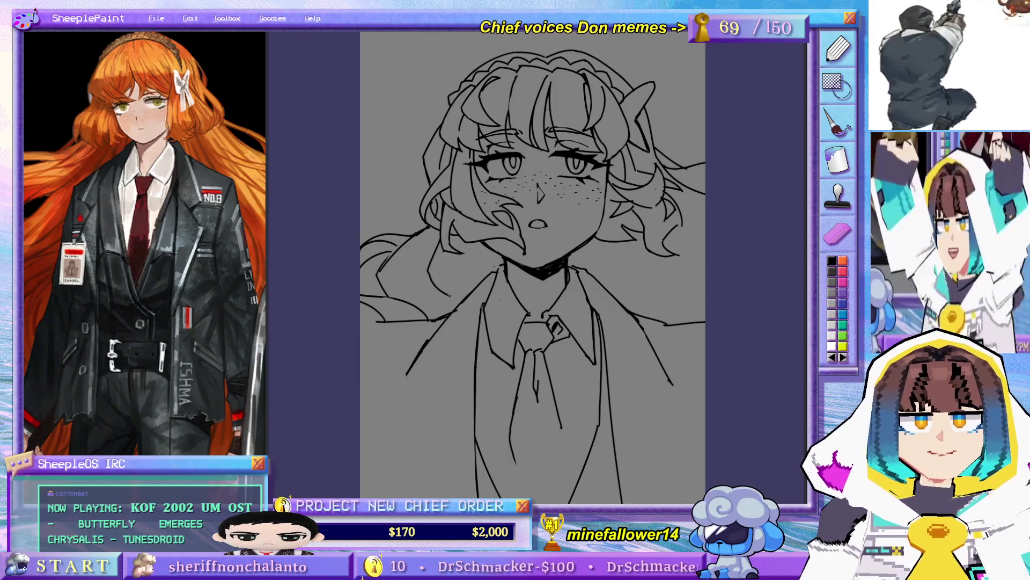
key(ctrl+z)
drag(440, 239, 431, 275)
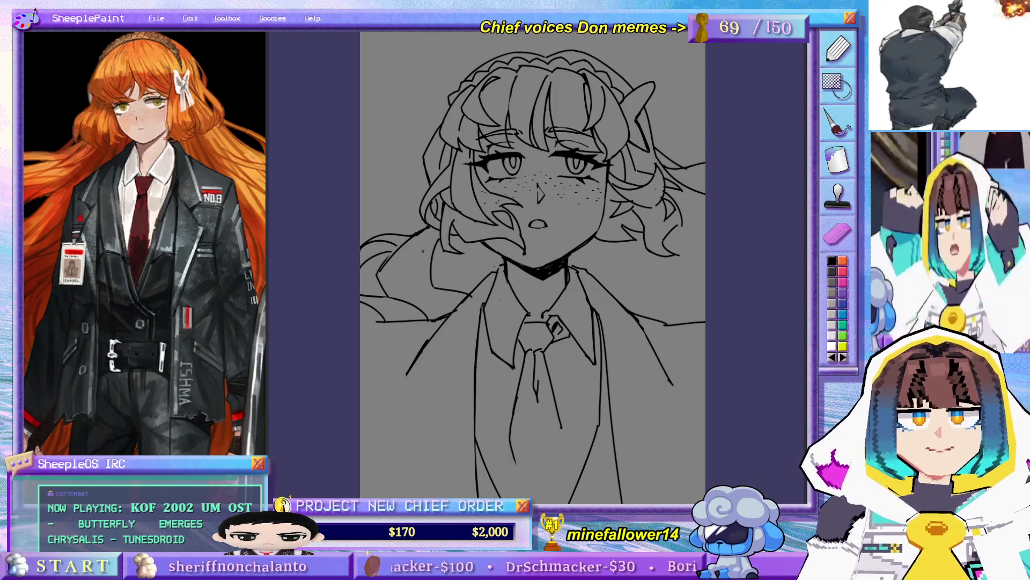
- Add another curved strand on the left and a short stroke along the hair's left edge
drag(429, 230, 415, 288)
mouse_move(515, 236)
mouse_down()
mouse_move(512, 227)
mouse_move(536, 231)
mouse_up()
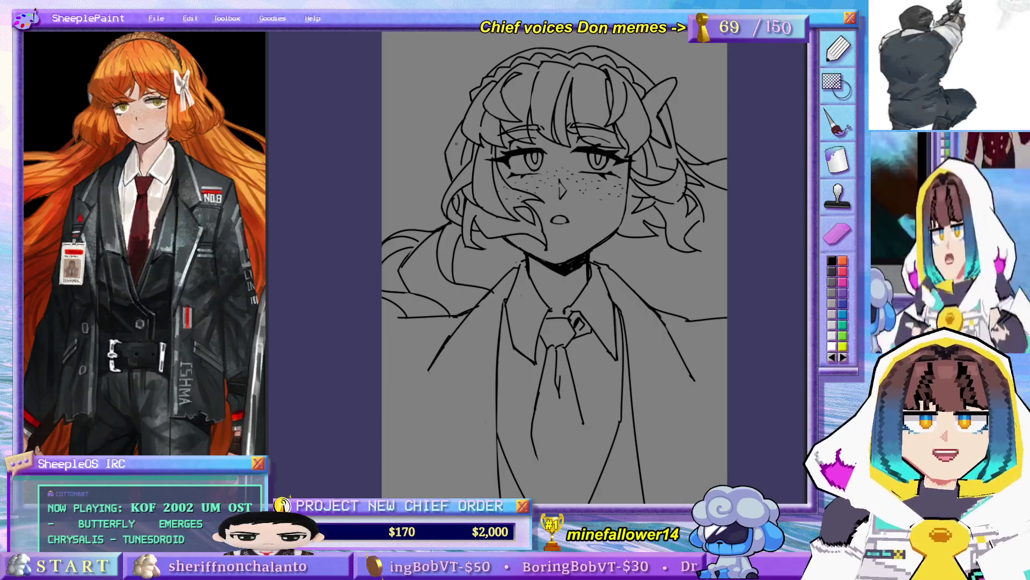
drag(462, 136, 460, 169)
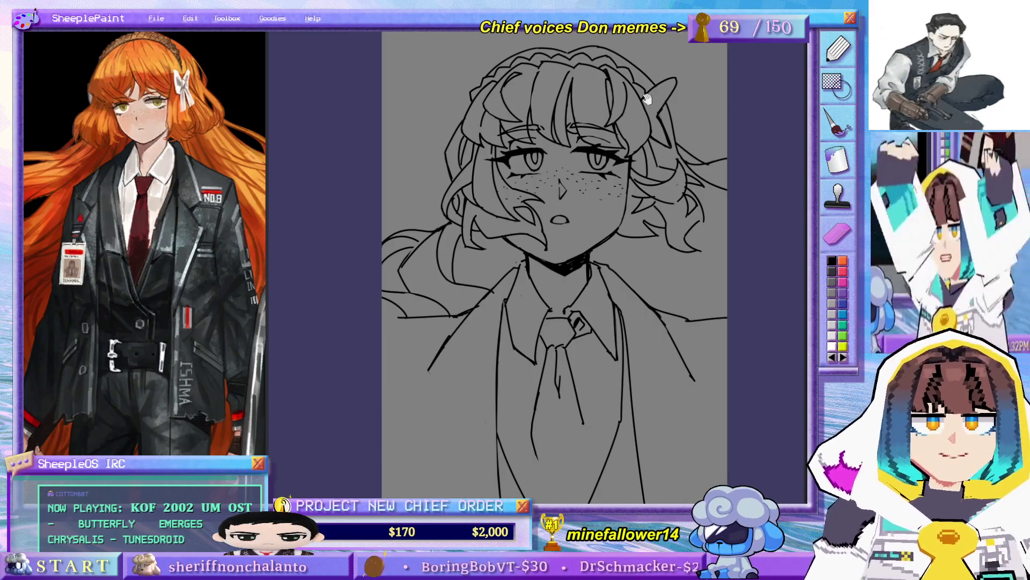